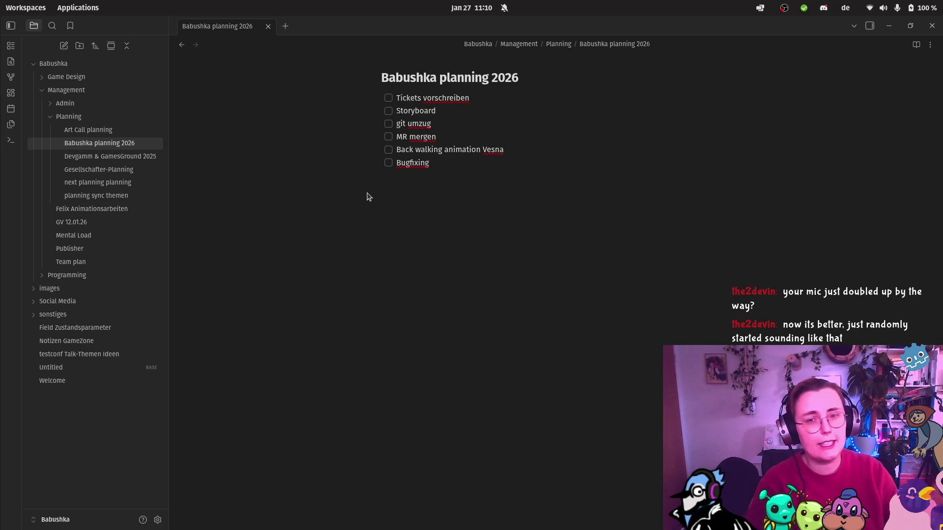
# Launch Godot Engine from the left-edge dock to bring up its Project Manager
pyautogui.moveTo(2, 143)
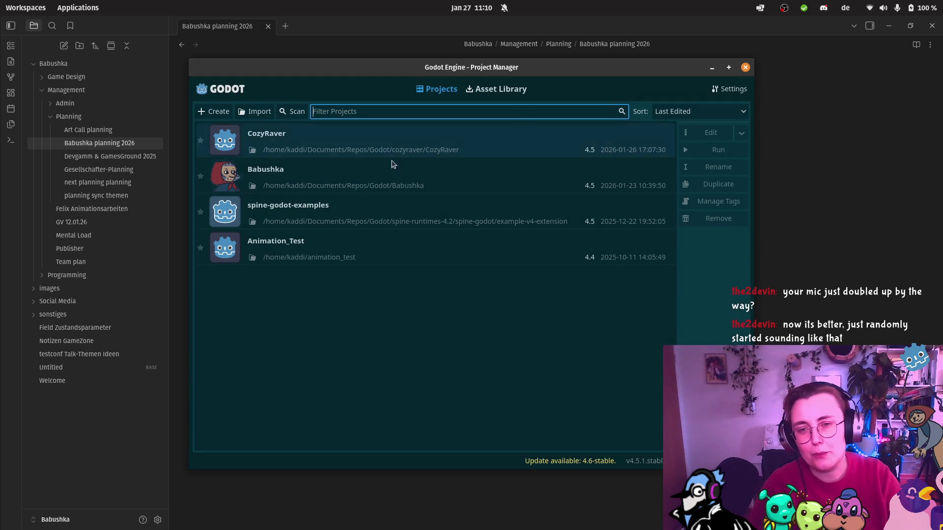
# Open the Babushka project in the Godot editor from the Project Manager
pyautogui.doubleClick(350, 171)
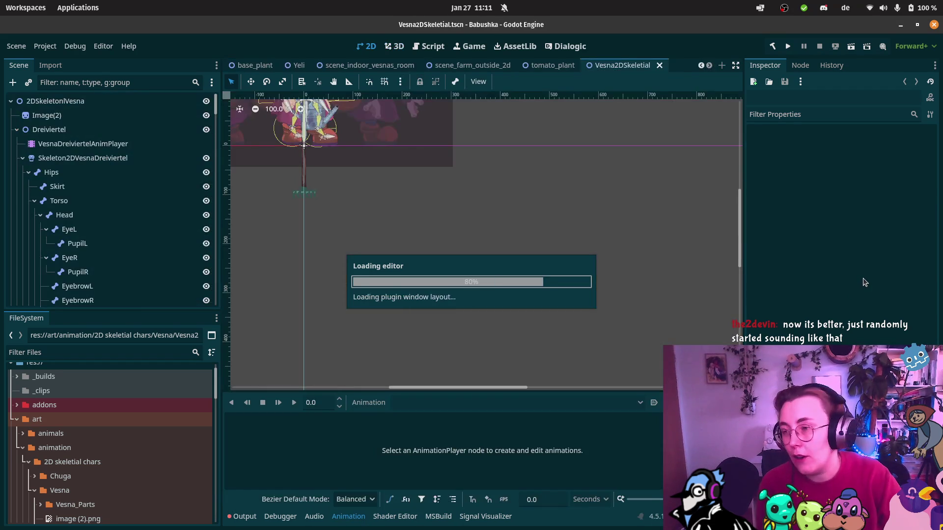
# Hide Skeleton2DVesnaDreiviertel's bone overlays by unticking Show Bones in the Skeleton menu
pyautogui.scroll(5, 388, 146)
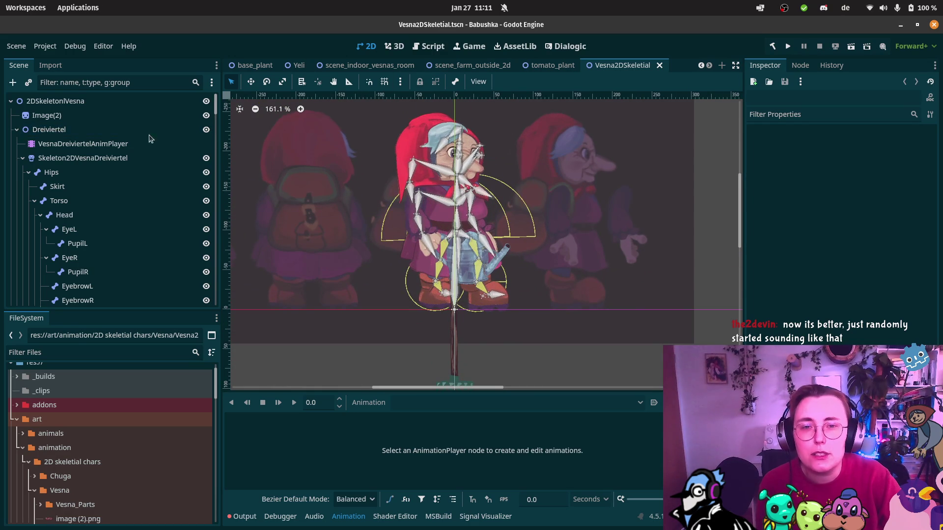
pyautogui.click(95, 163)
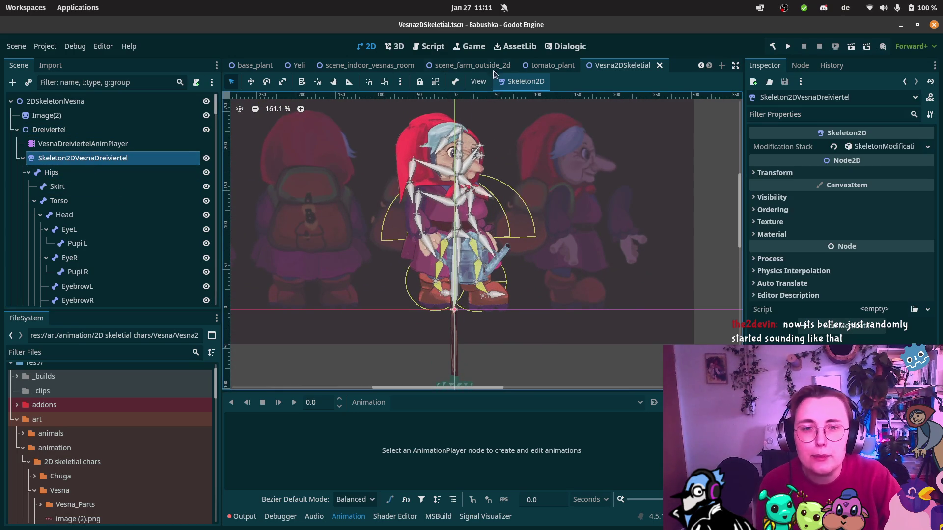
pyautogui.click(455, 82)
pyautogui.click(467, 97)
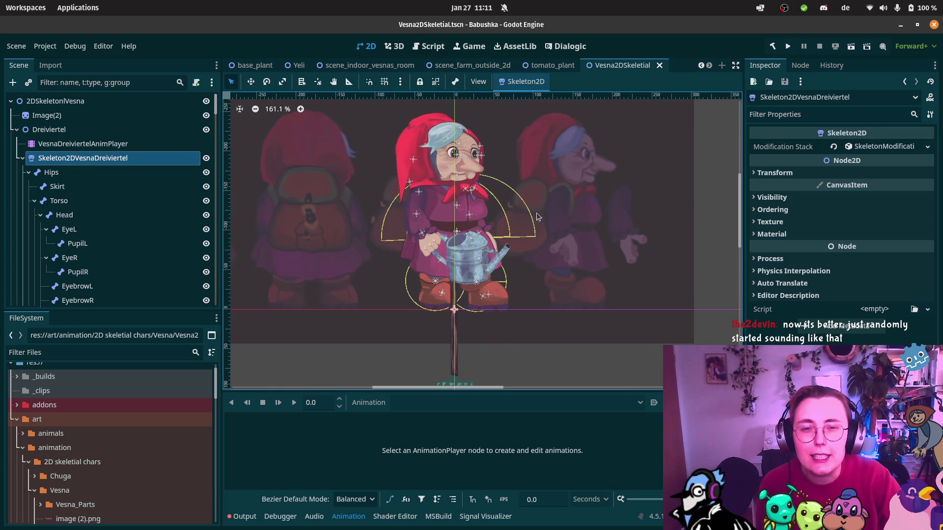
# Switch to the scene_indoor_vesnas_room scene
pyautogui.scroll(1, 506, 143)
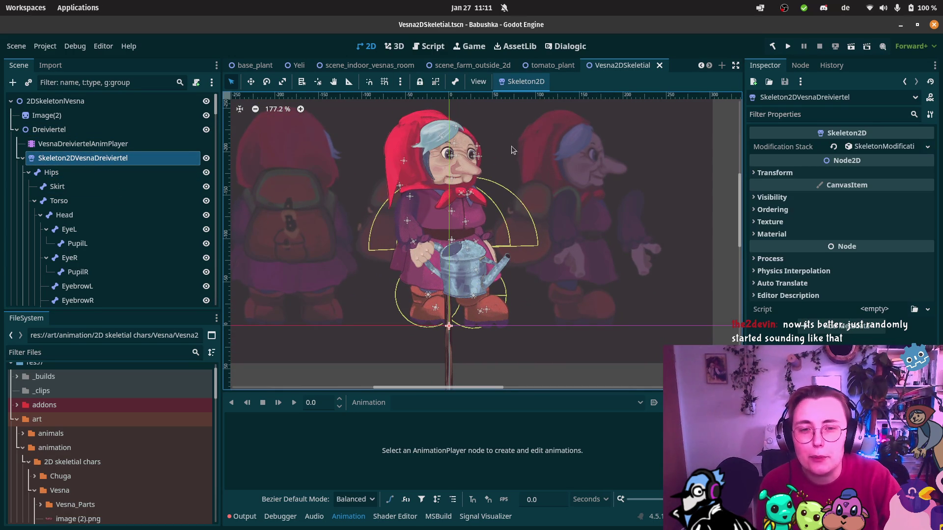
pyautogui.hscroll(-3, 513, 152)
pyautogui.scroll(1, 514, 152)
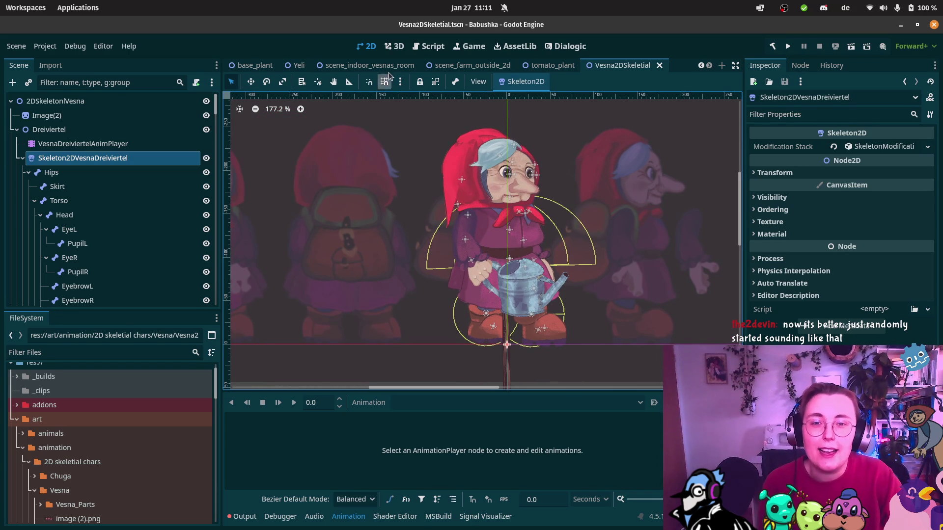
pyautogui.click(368, 65)
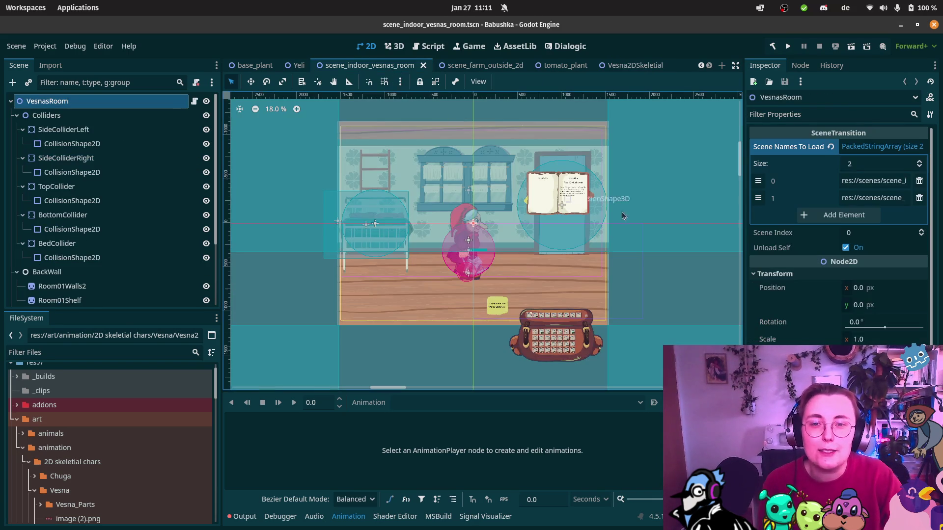
# Switch to scene_farm_outside_2d, zoom out over the farm field, and run the current scene
pyautogui.click(501, 66)
pyautogui.scroll(5, 502, 242)
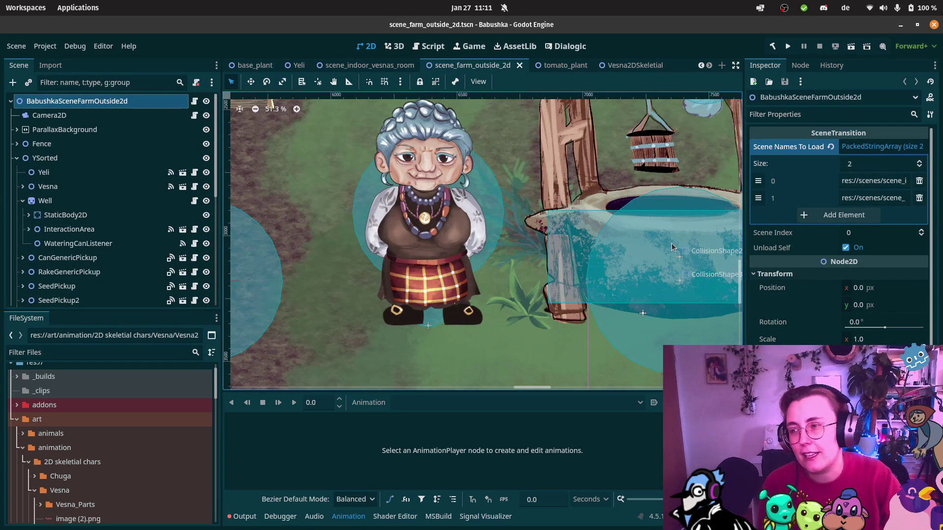
pyautogui.scroll(-5, 533, 202)
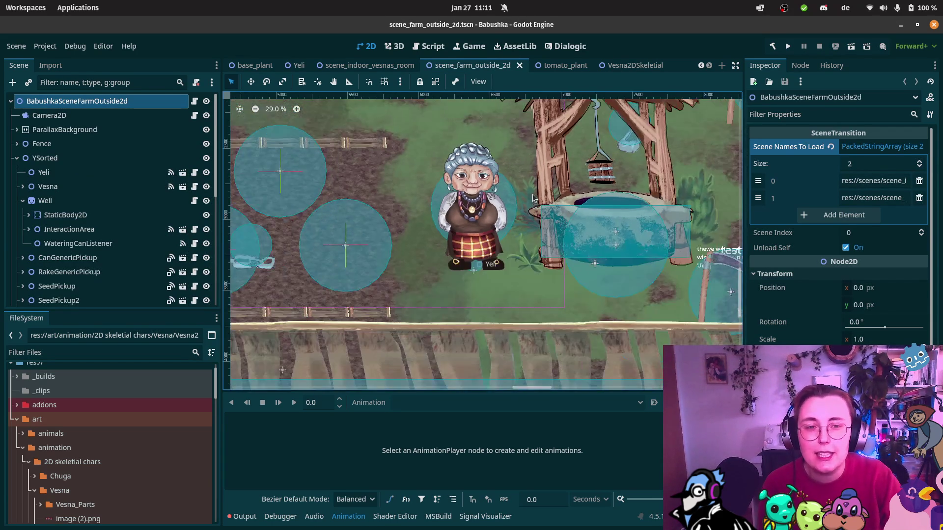
pyautogui.moveTo(534, 197)
pyautogui.mouseDown()
pyautogui.moveTo(418, 249)
pyautogui.moveTo(402, 234)
pyautogui.moveTo(454, 230)
pyautogui.mouseUp()
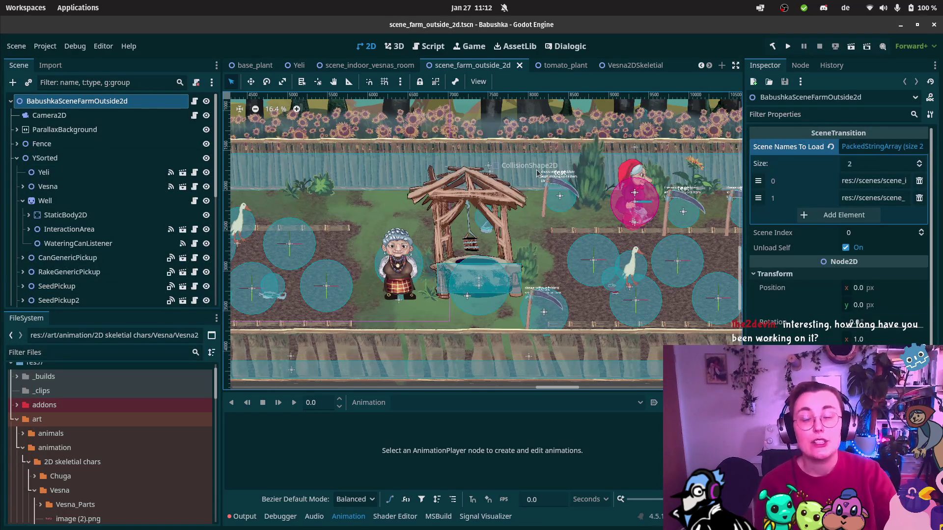
pyautogui.click(851, 51)
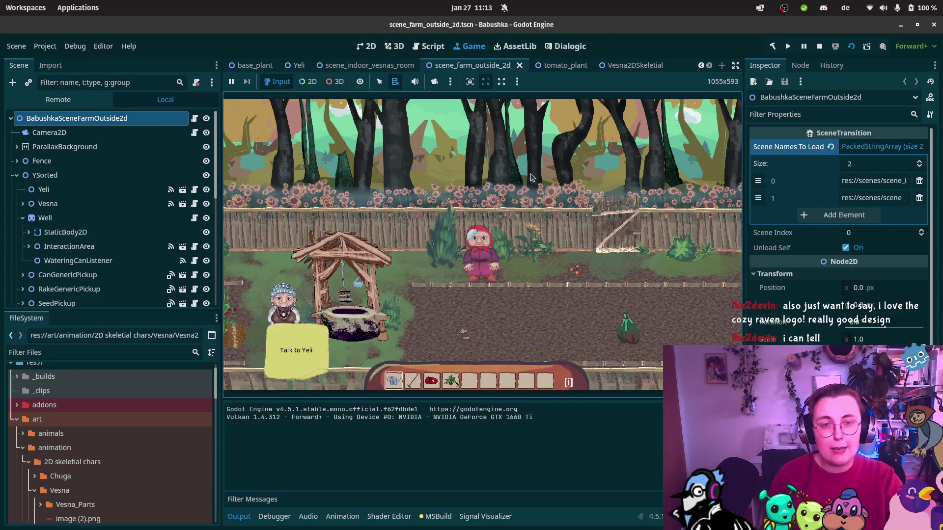
# Walk Vesna over to the seeds and pick them up into the hotbar
pyautogui.press('Left')
pyautogui.press('Down')
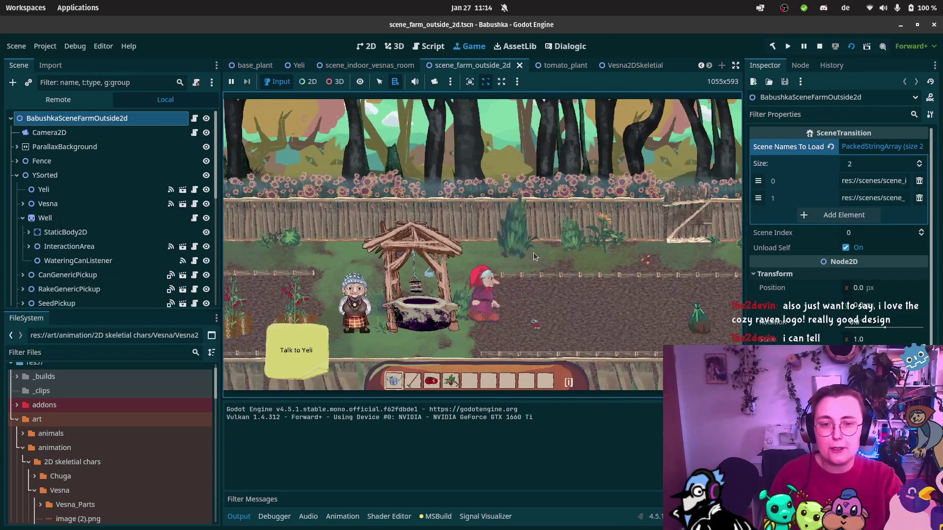
pyautogui.press('Right')
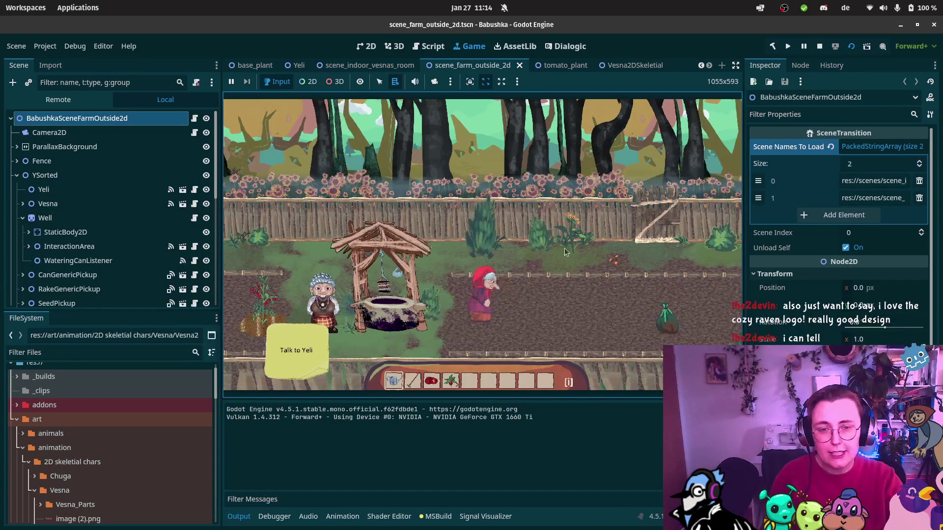
pyautogui.press('Right')
pyautogui.press('Up')
pyautogui.press('Right')
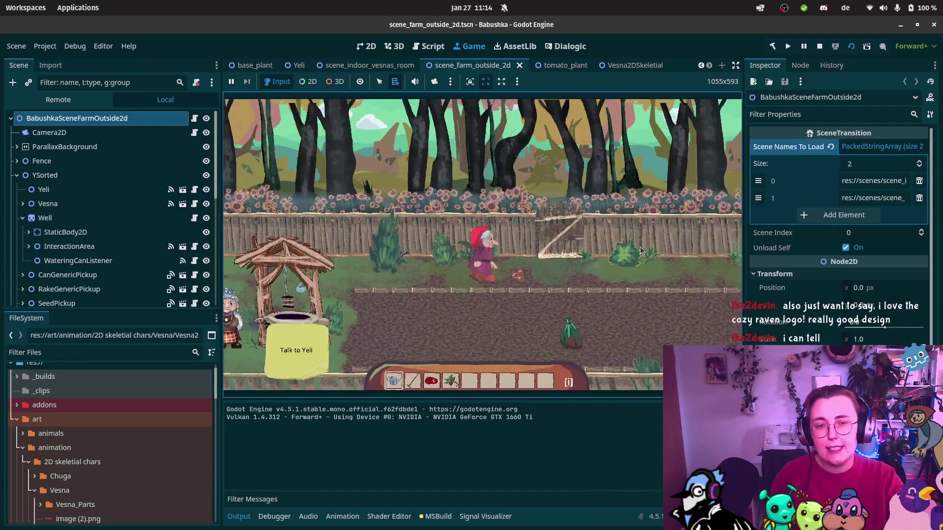
# Equip the hoe and till four soil patches in the field
pyautogui.press('Left')
pyautogui.press('2')
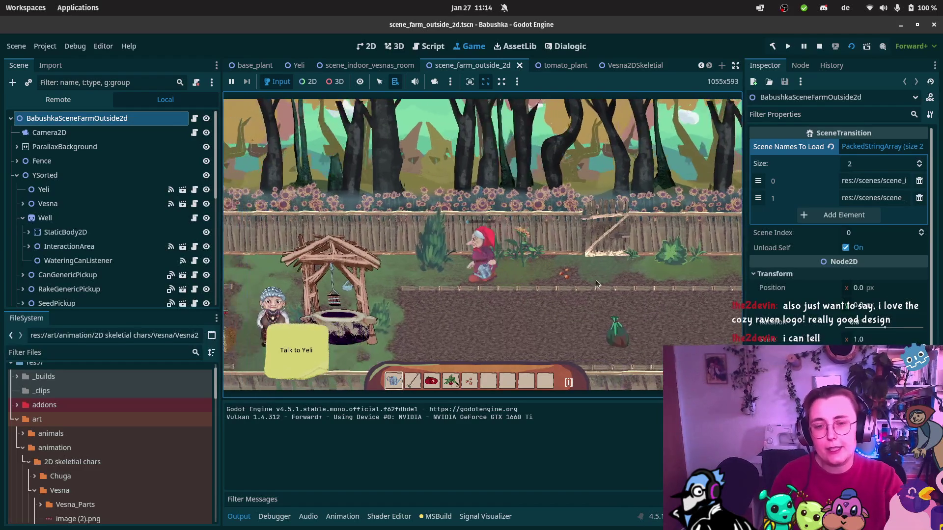
pyautogui.click(454, 303)
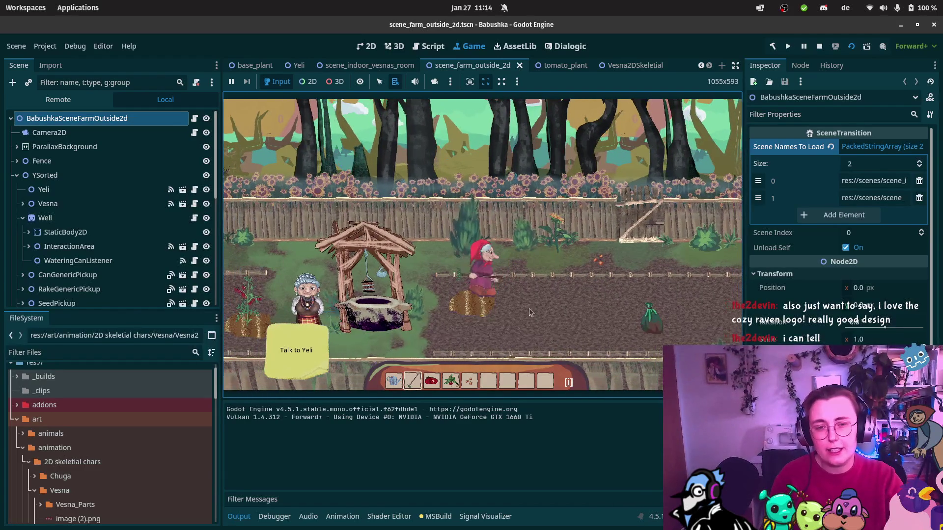
pyautogui.click(511, 306)
pyautogui.press('Right')
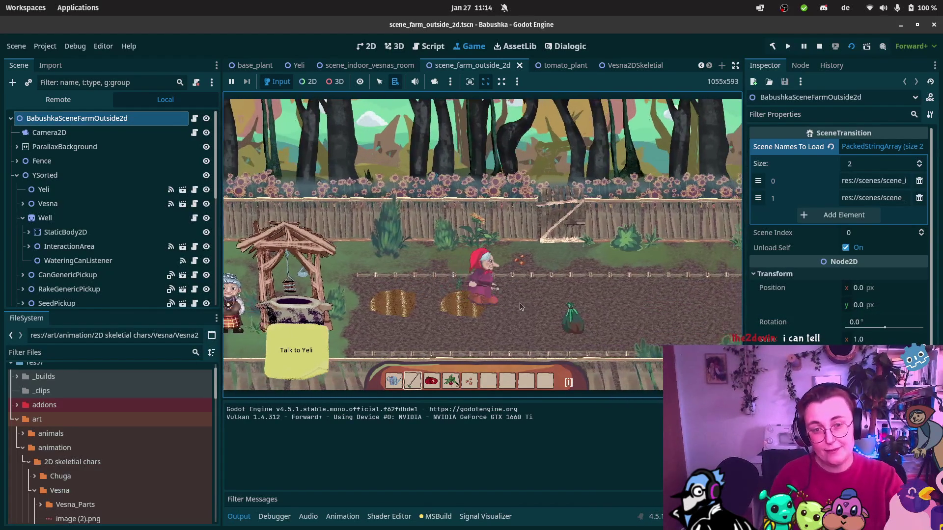
pyautogui.click(518, 307)
pyautogui.press('Down')
pyautogui.click(487, 327)
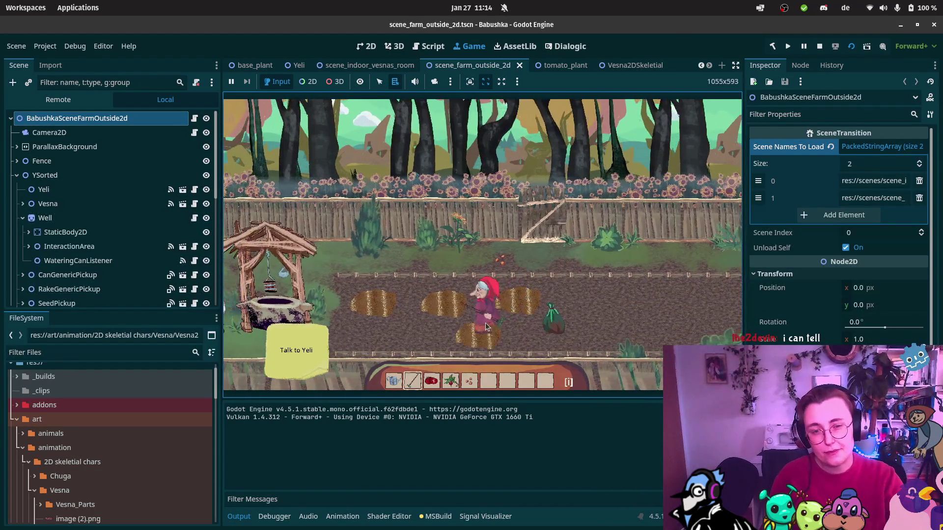
# Take the watering can to the well, then water the tilled plot
pyautogui.press('1')
pyautogui.press('Up')
pyautogui.press('Left')
pyautogui.press('Left')
pyautogui.press('Down')
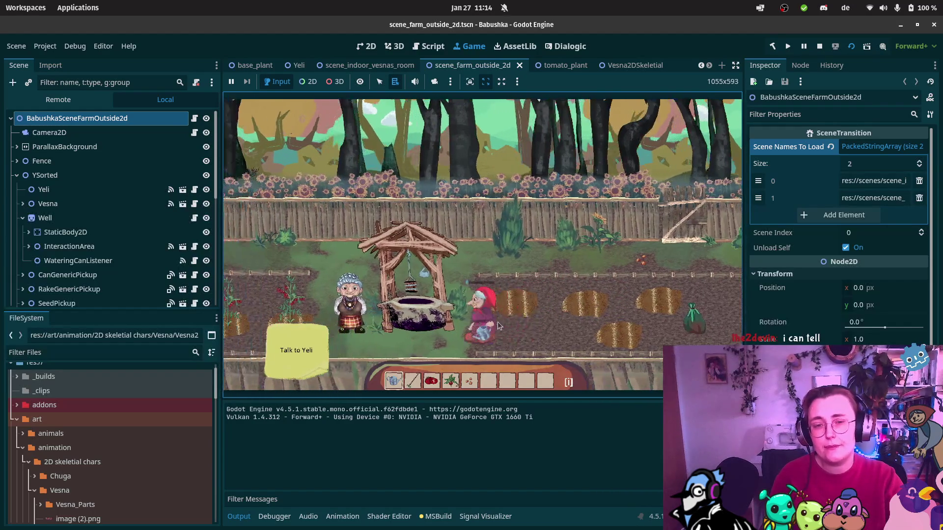
pyautogui.press('Up')
pyautogui.press('Right')
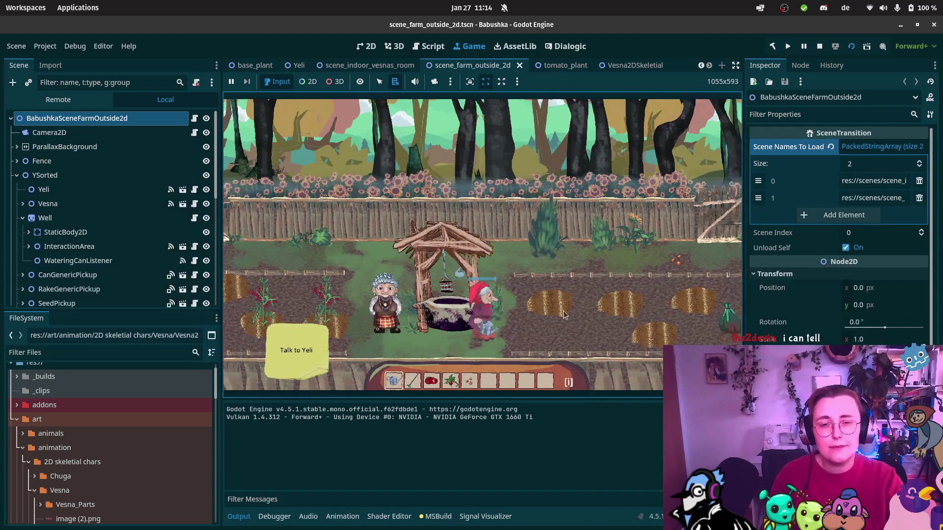
pyautogui.press('Right')
pyautogui.press('Up')
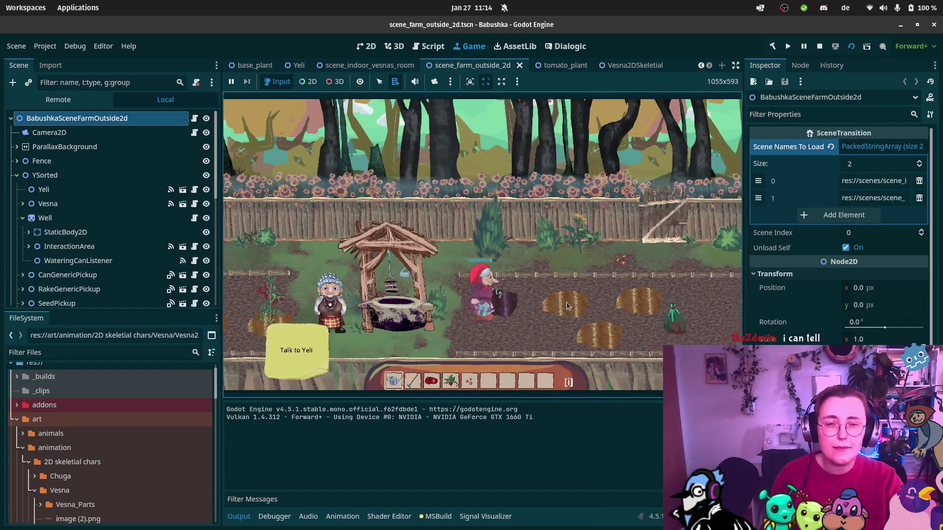
pyautogui.click(549, 309)
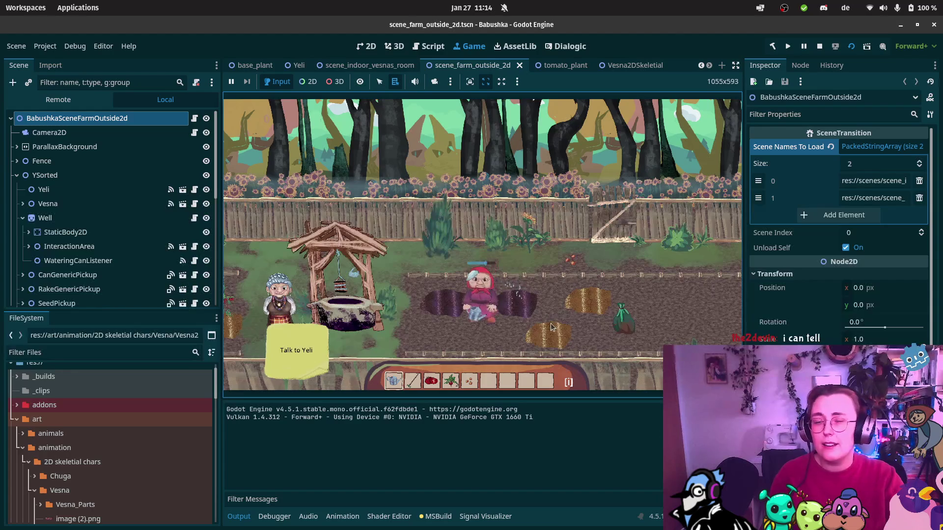
# Equip the seeds and sow them into the tilled plots
pyautogui.press('3')
pyautogui.click(530, 333)
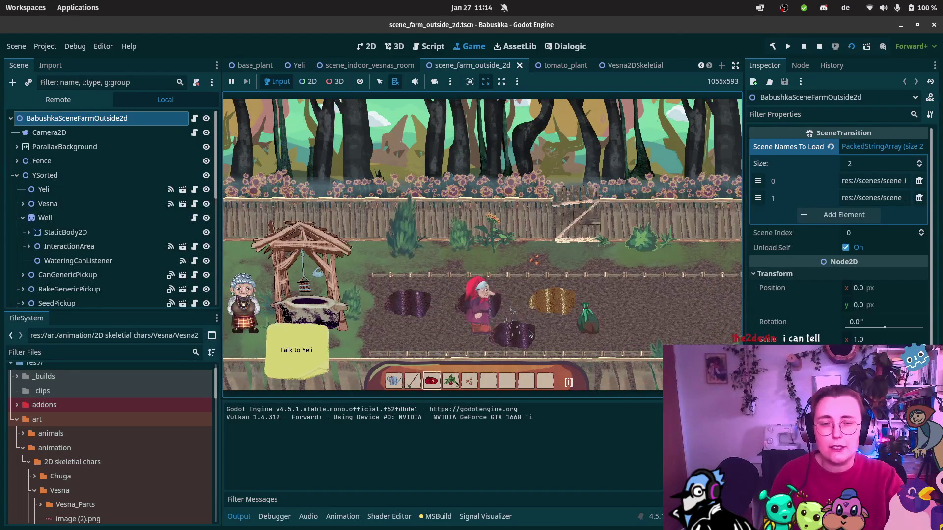
pyautogui.press('5')
pyautogui.click(502, 310)
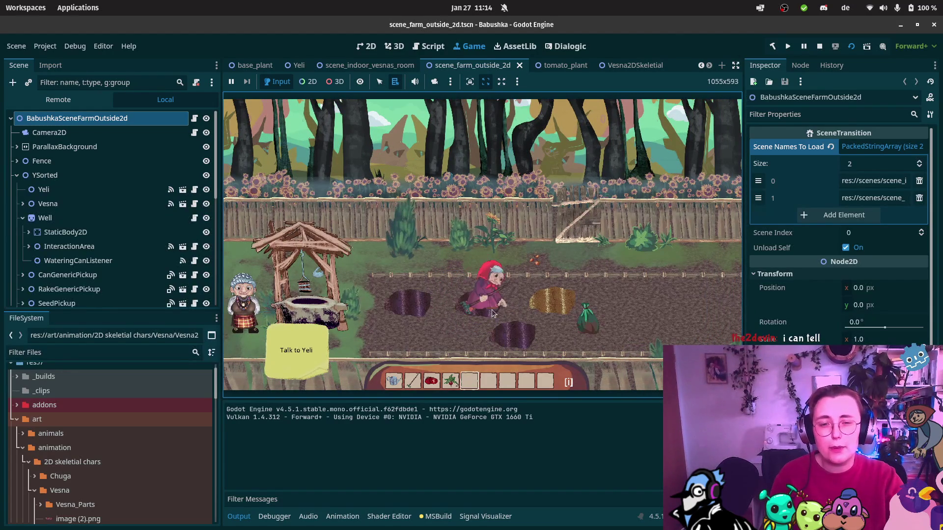
pyautogui.click(536, 259)
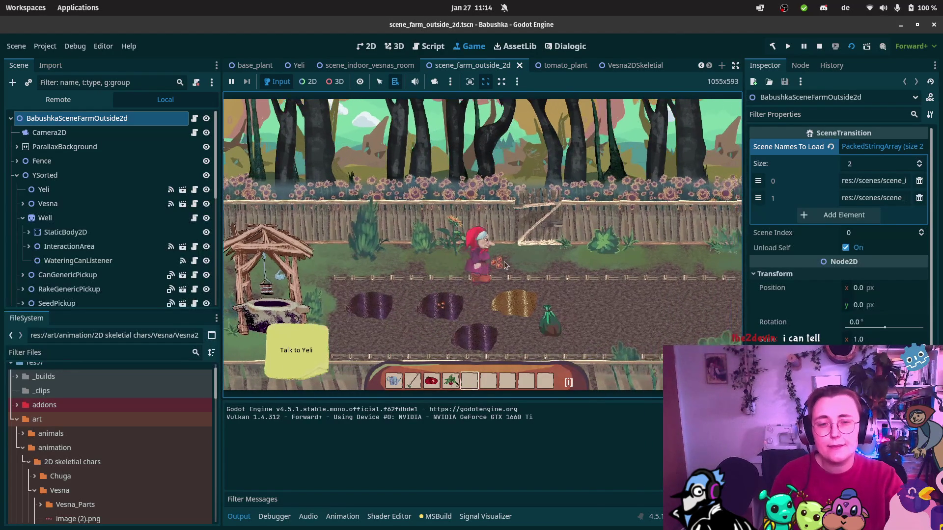
pyautogui.click(453, 298)
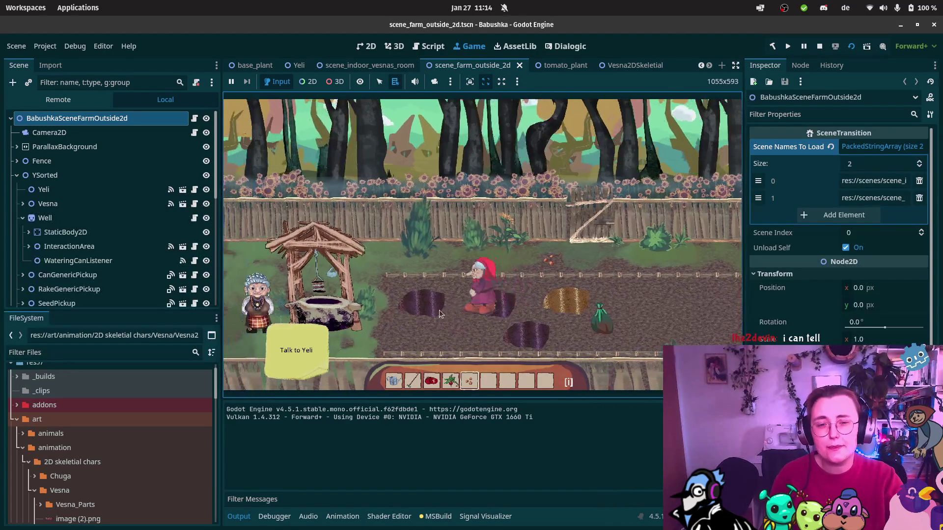
pyautogui.click(469, 311)
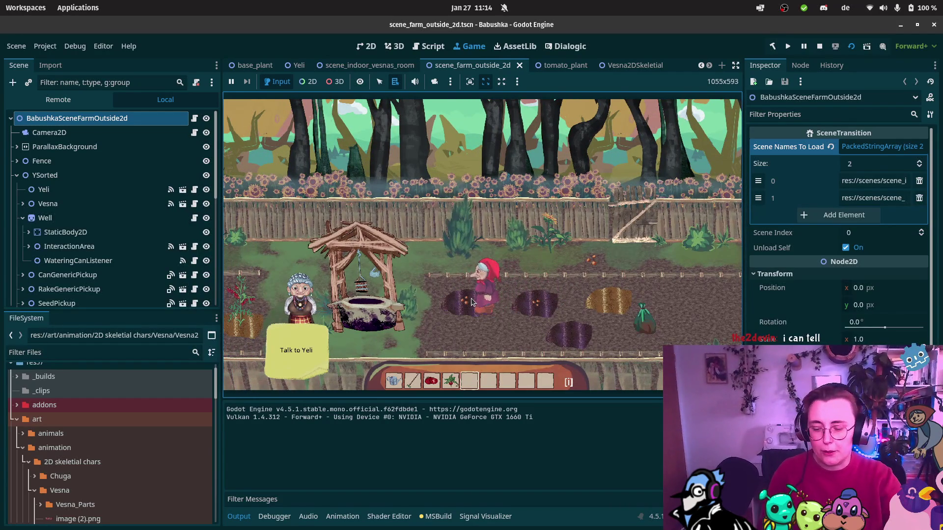
pyautogui.click(470, 299)
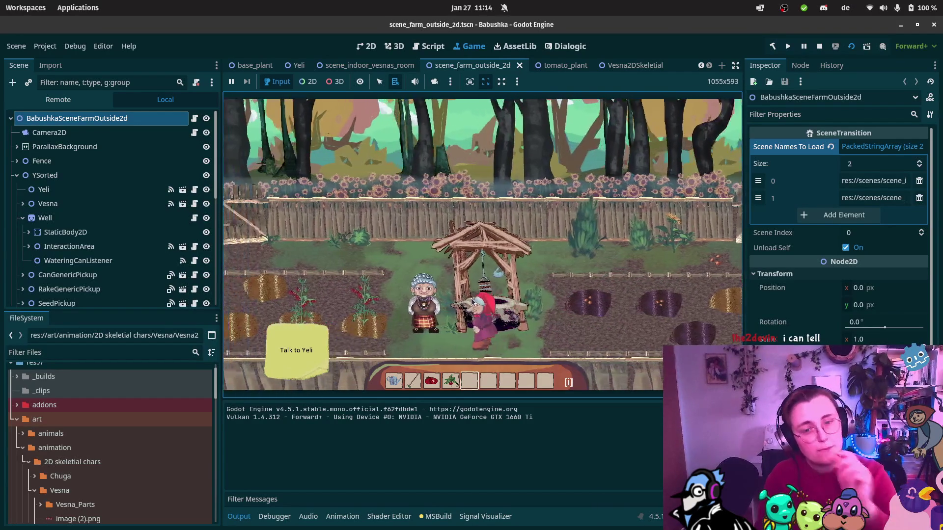
# Talk to Yeli and click through the duck-collection dialogue back to gameplay
pyautogui.click(470, 299)
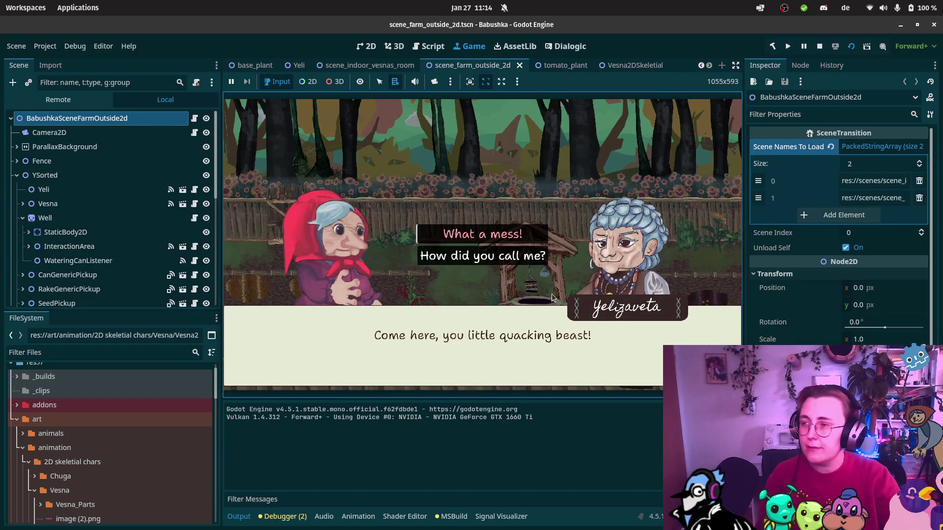
pyautogui.click(498, 258)
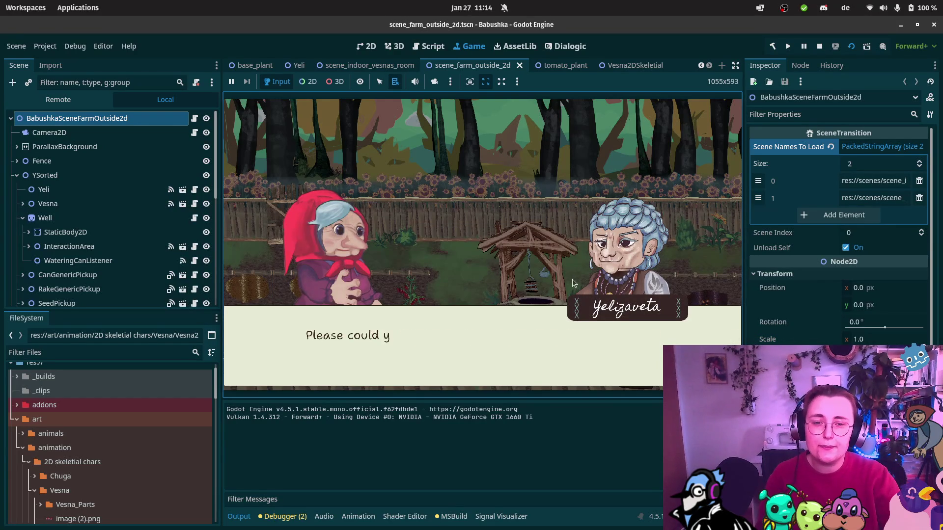
pyautogui.click(547, 249)
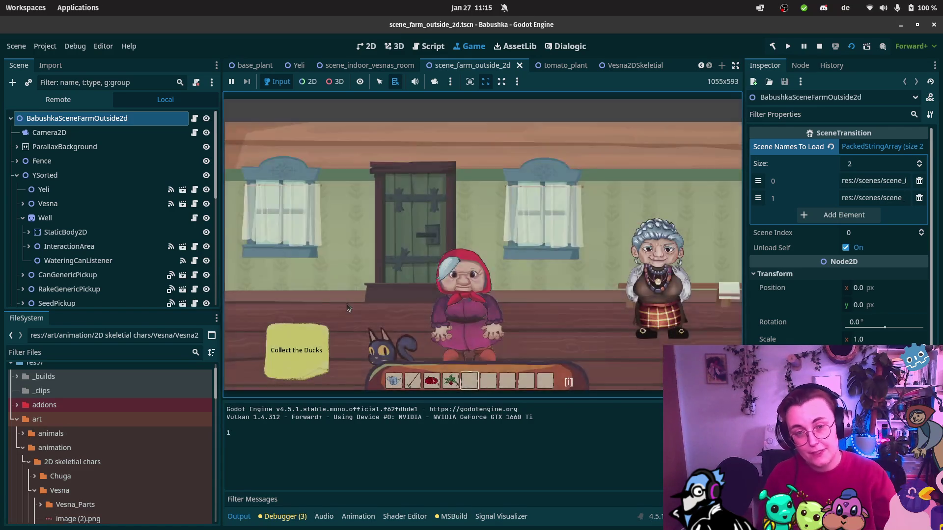
# Walk the red-hooded character past the grandmother and stove room, through the door and across the house
pyautogui.press('Right')
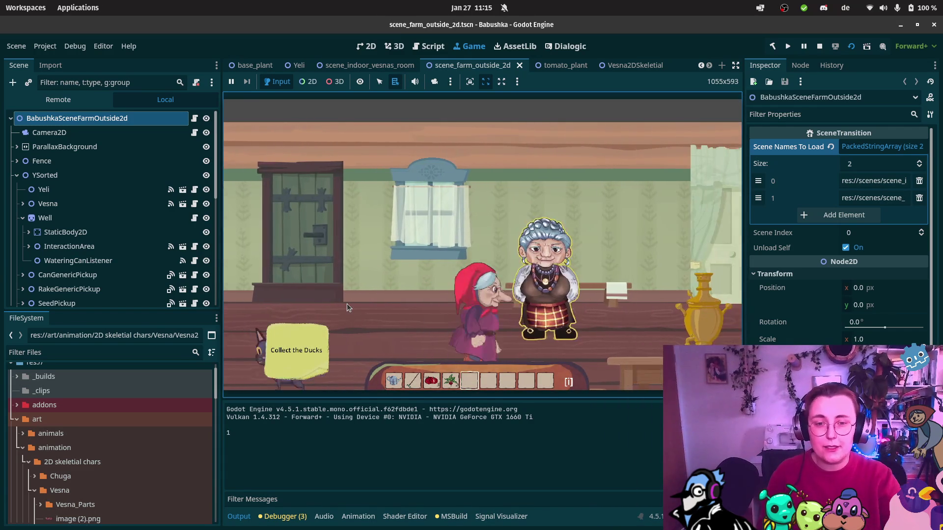
pyautogui.press('Right')
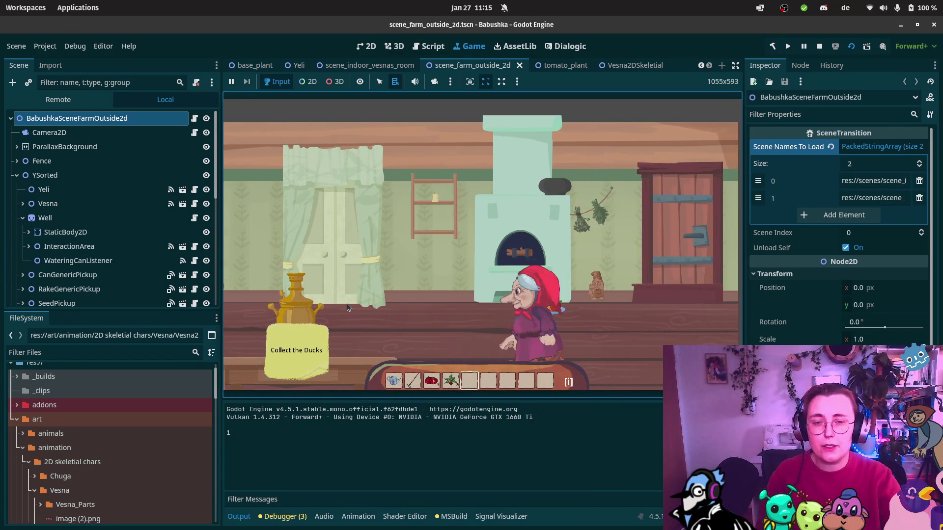
pyautogui.press('Up')
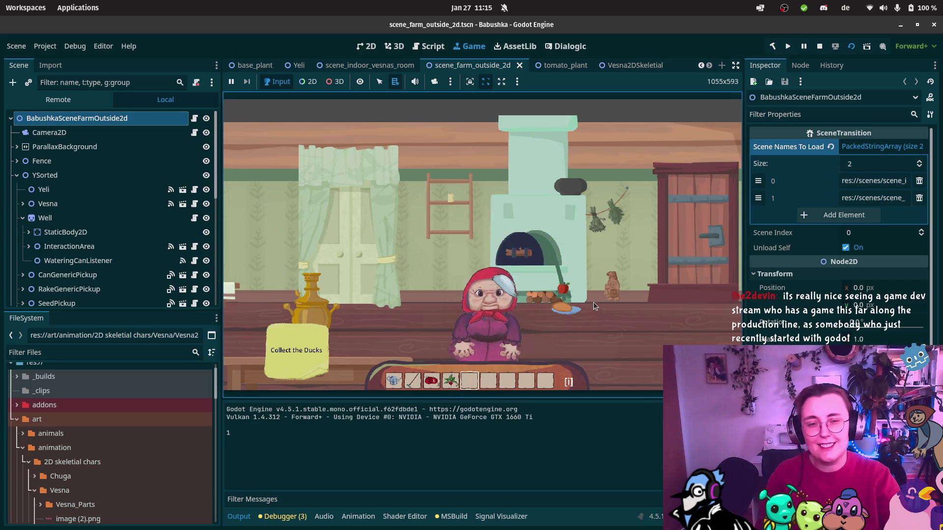
pyautogui.press('Right')
pyautogui.press('Up')
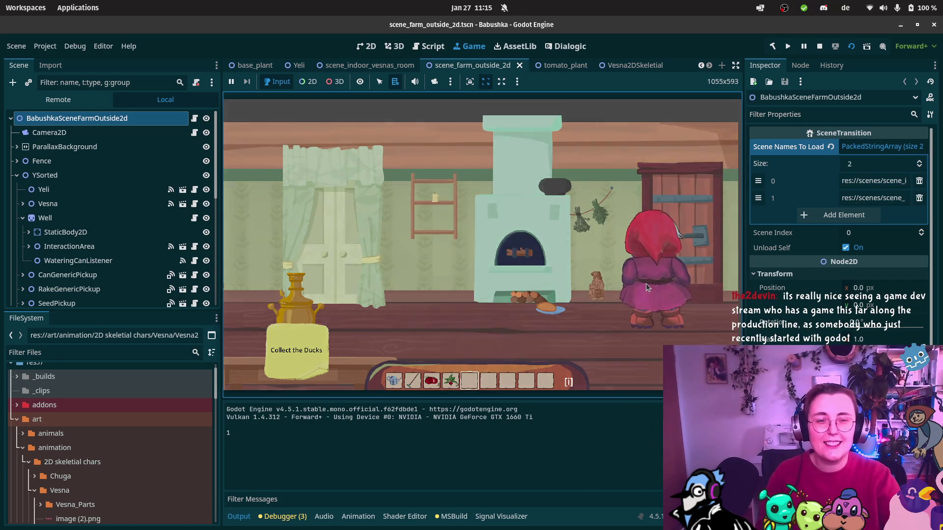
pyautogui.press('Up')
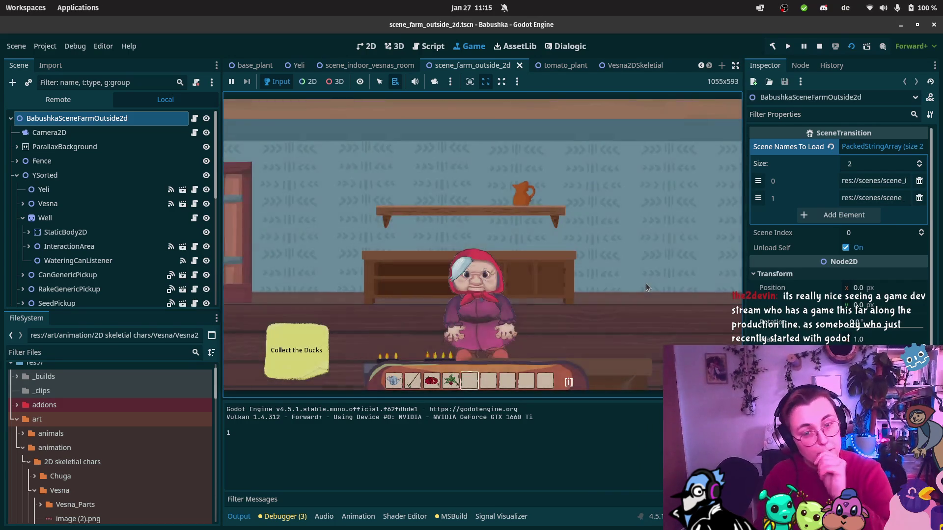
pyautogui.press('Left')
pyautogui.press('Left')
pyautogui.press('Up')
pyautogui.press('Left')
pyautogui.press('Left')
pyautogui.press('Up')
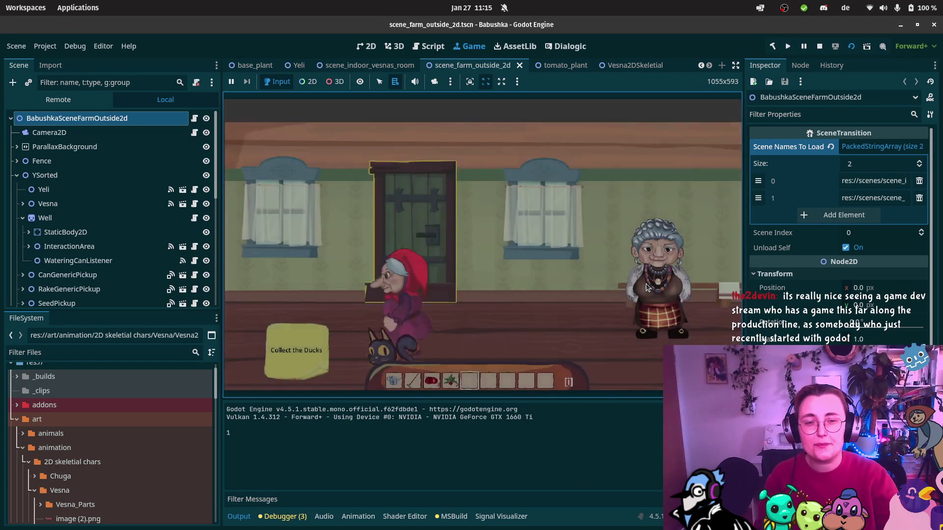
pyautogui.press('Right')
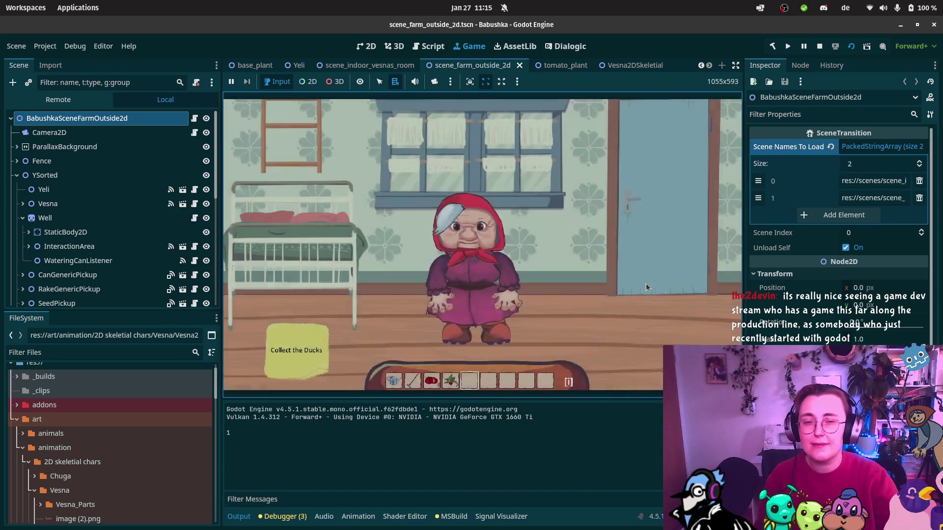
pyautogui.press('Left')
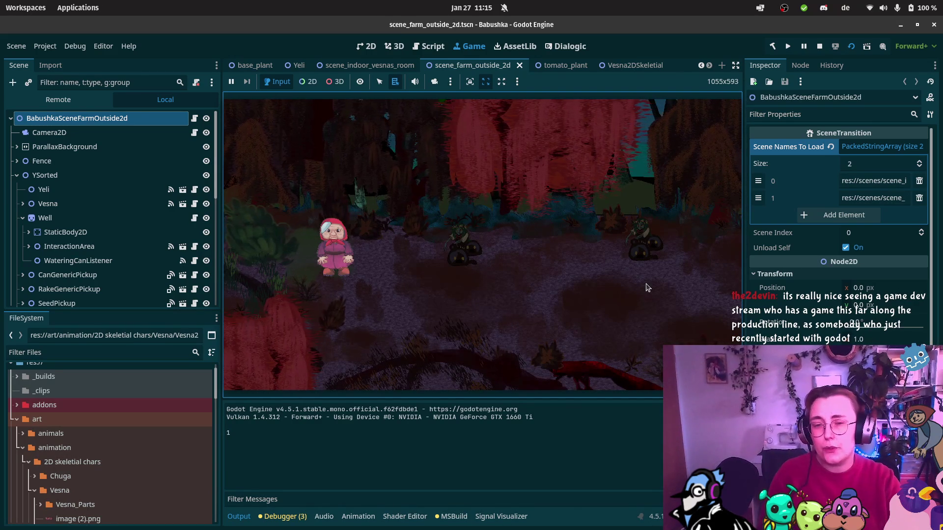
# Walk into the dark creatures, heal to full health, then attack three times to win
pyautogui.press('Right')
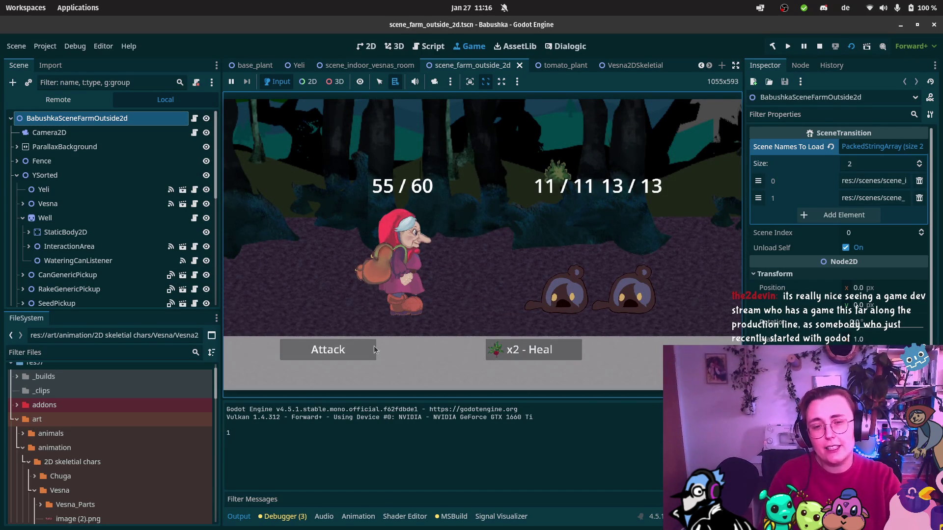
pyautogui.click(554, 358)
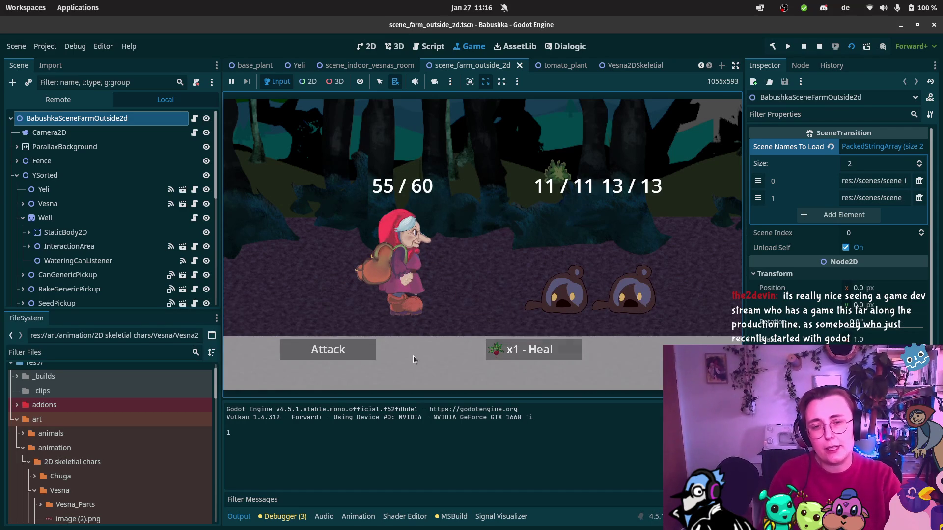
pyautogui.click(321, 352)
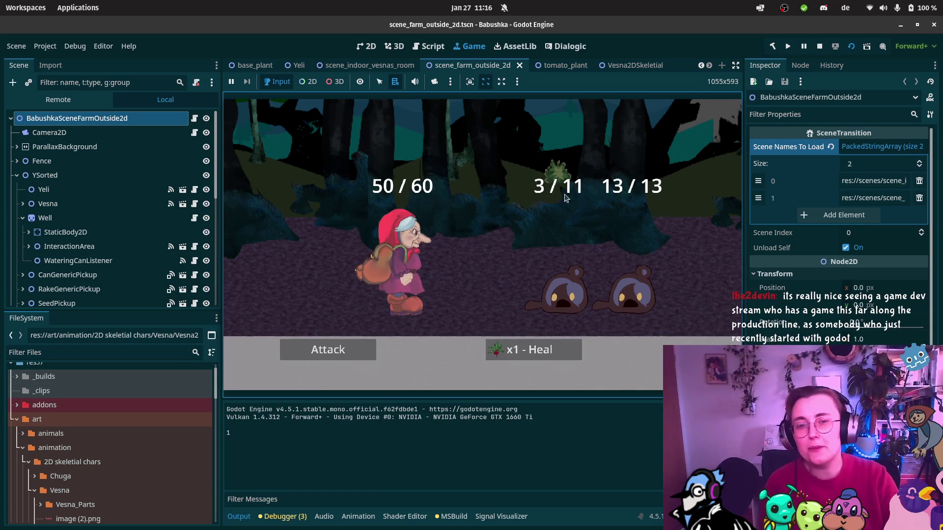
pyautogui.click(328, 351)
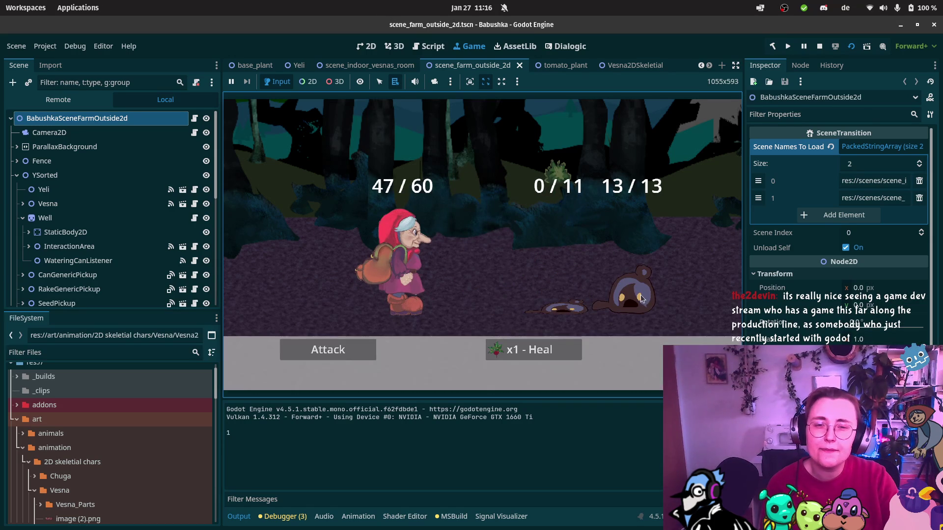
pyautogui.click(344, 350)
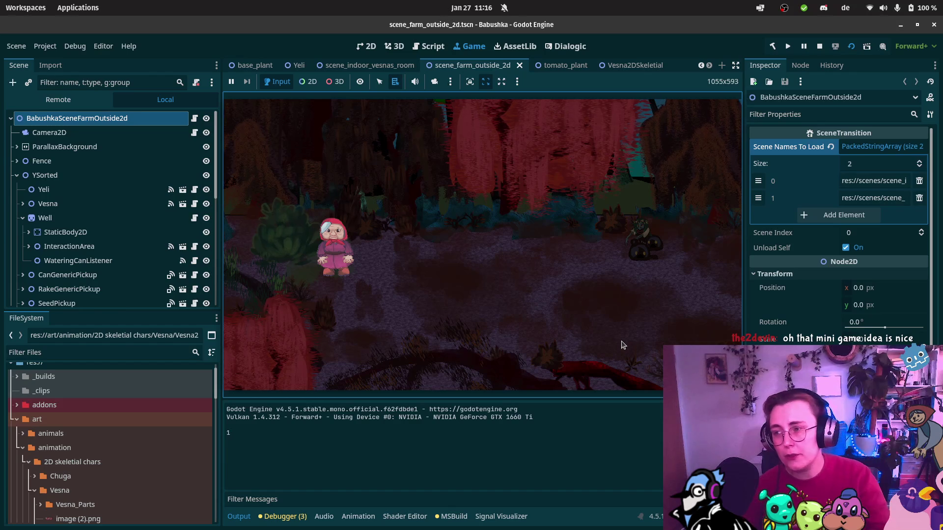
# Walk Babushka right with D through the forest areas and past the dark creatures to the credits
pyautogui.press('d')
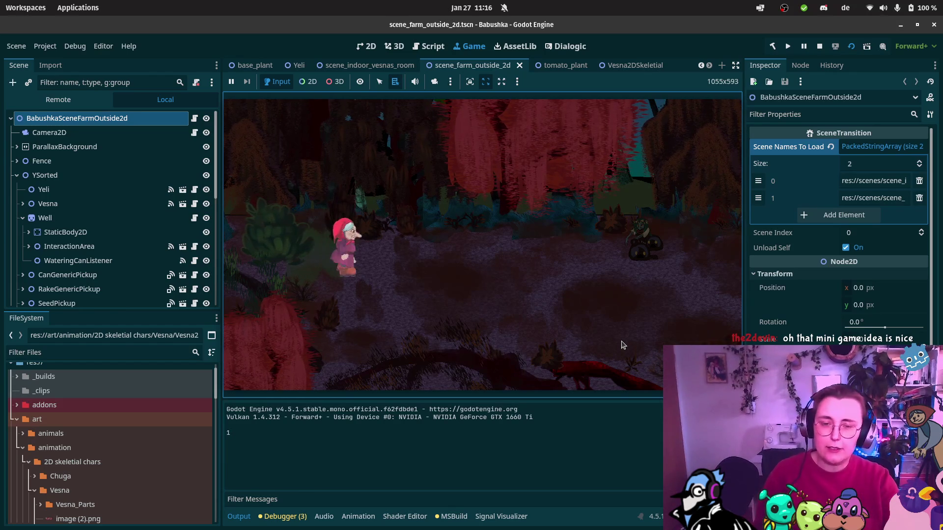
pyautogui.press('s')
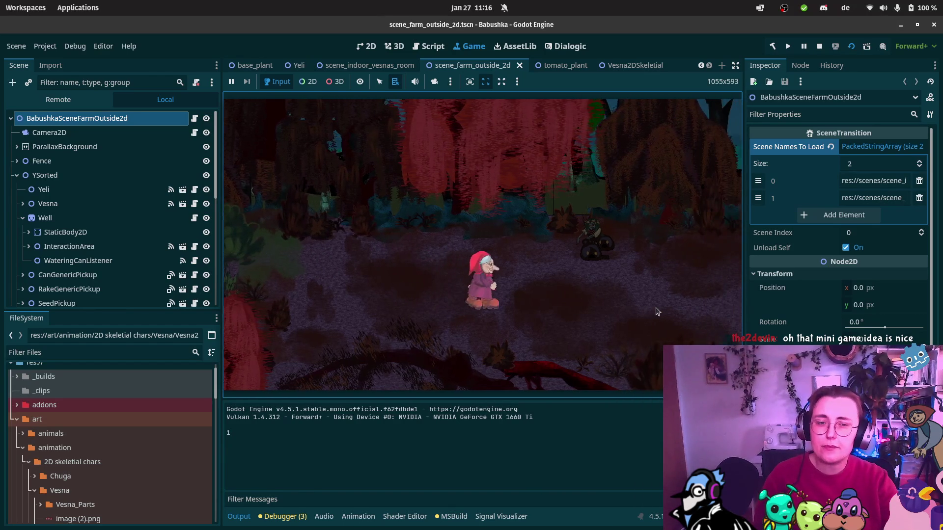
pyautogui.press('d')
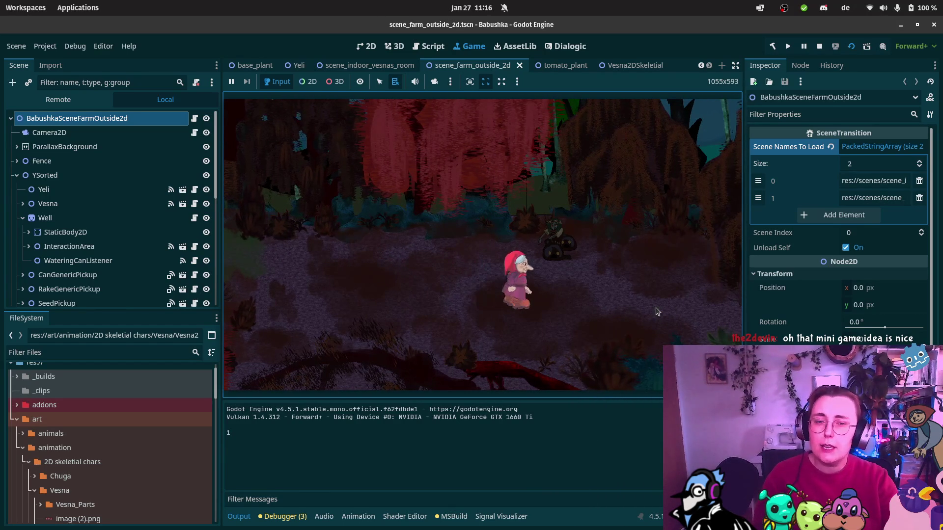
pyautogui.press('d')
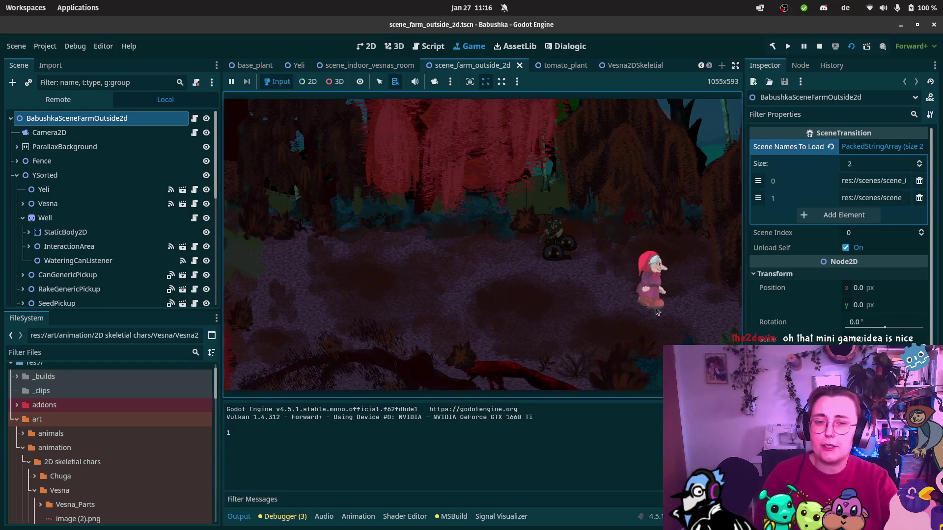
pyautogui.press('d')
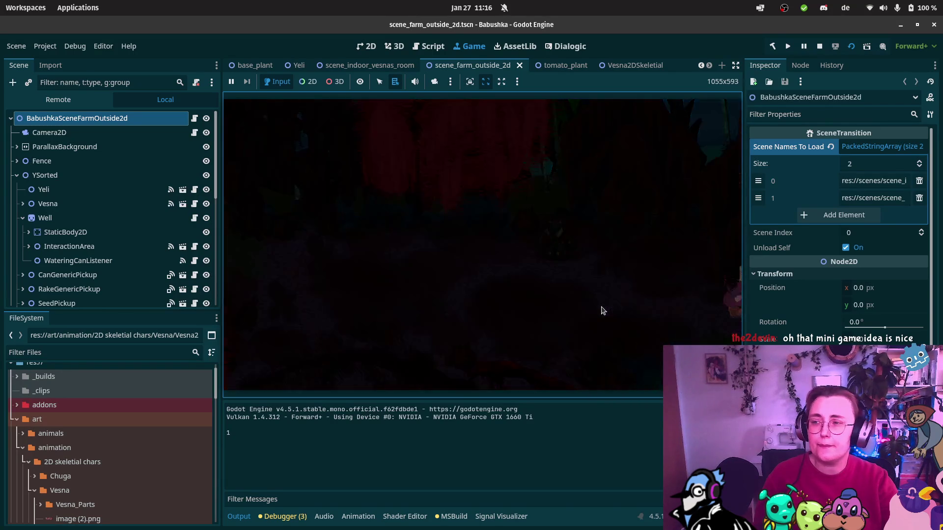
pyautogui.press('d')
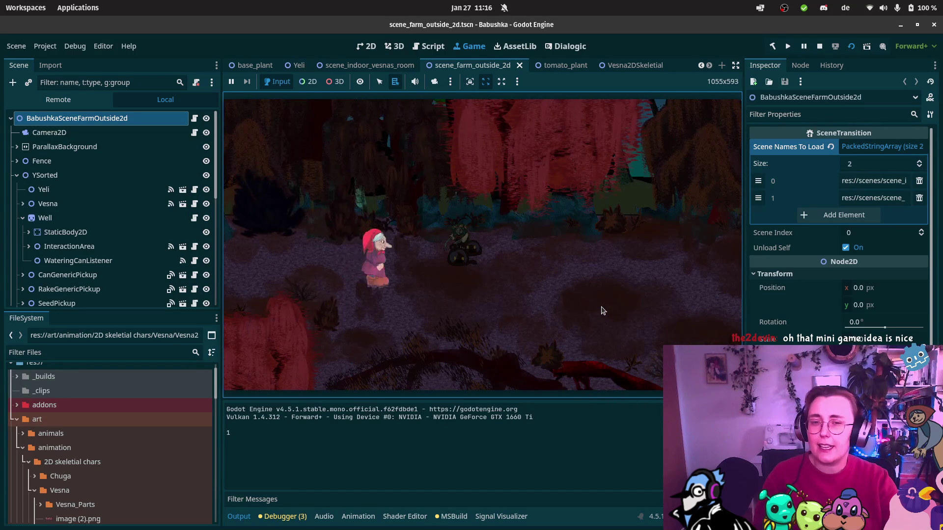
pyautogui.press('d')
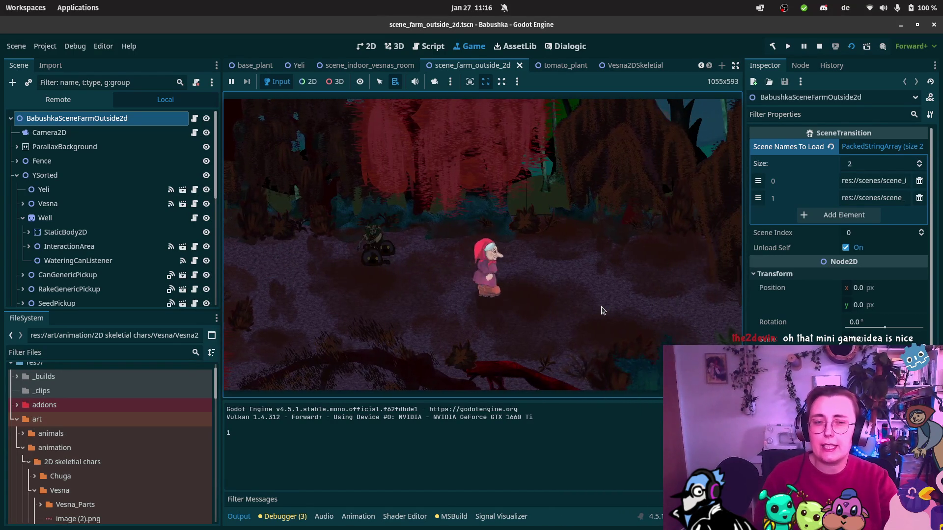
pyautogui.press('d')
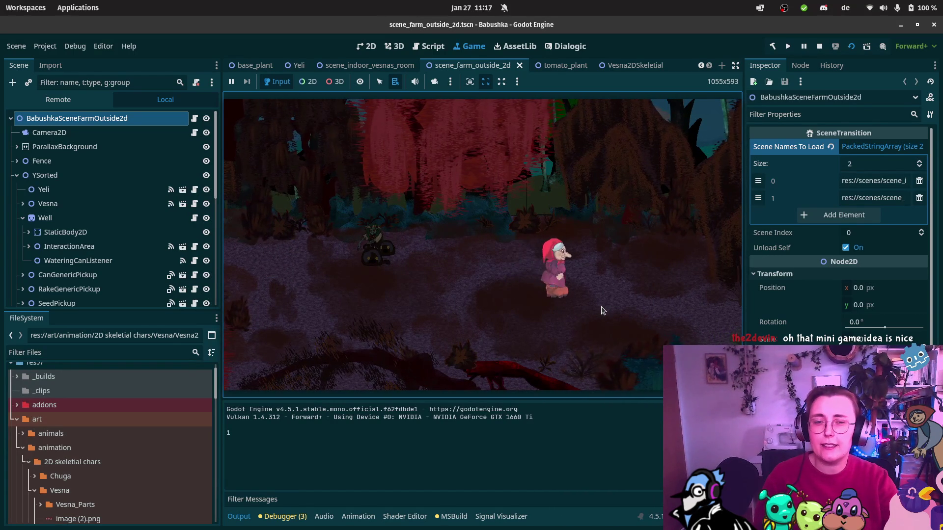
pyautogui.press('d')
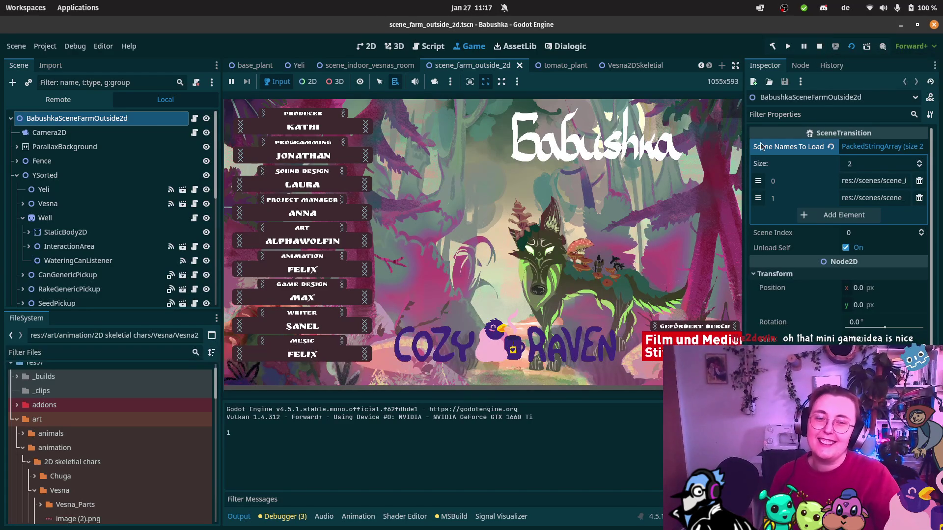
# Stop the running game to return to the farm scene in the 2D editor
pyautogui.click(815, 45)
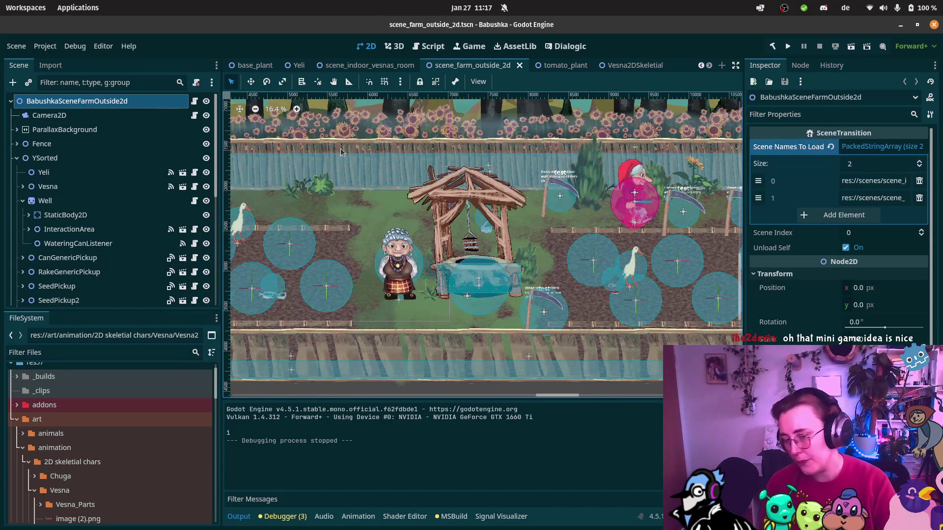
# Switch over to the Obsidian notes from the left-edge dock
pyautogui.moveTo(1, 231)
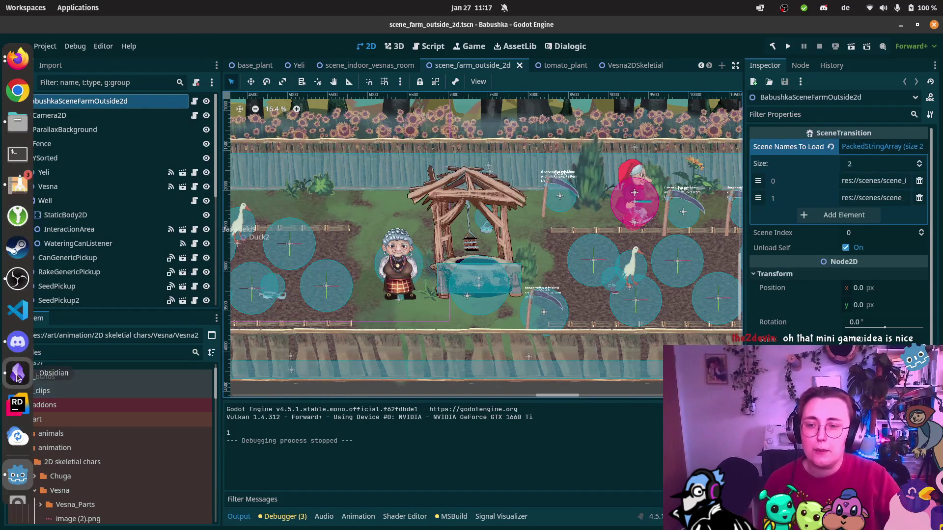
pyautogui.click(18, 373)
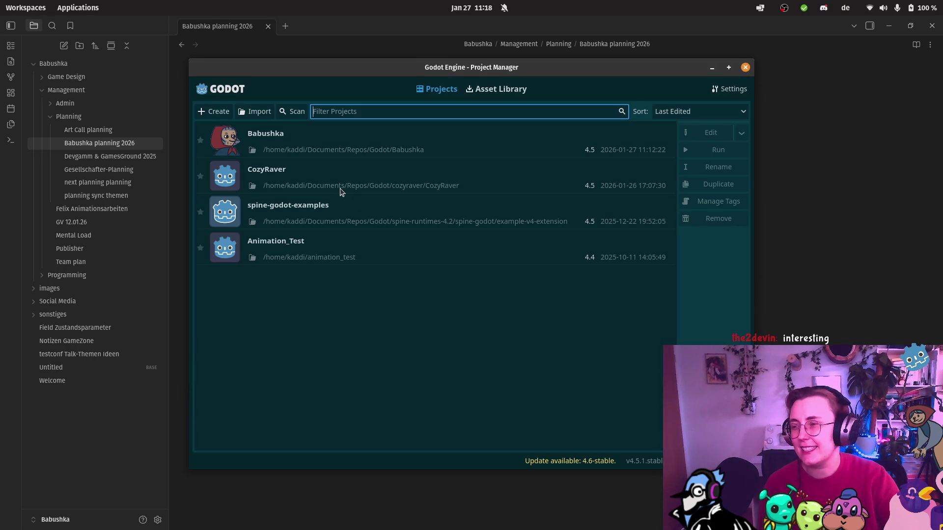
# Open the CozyRaver project, run the game and set the timer length to 42:00
pyautogui.doubleClick(294, 181)
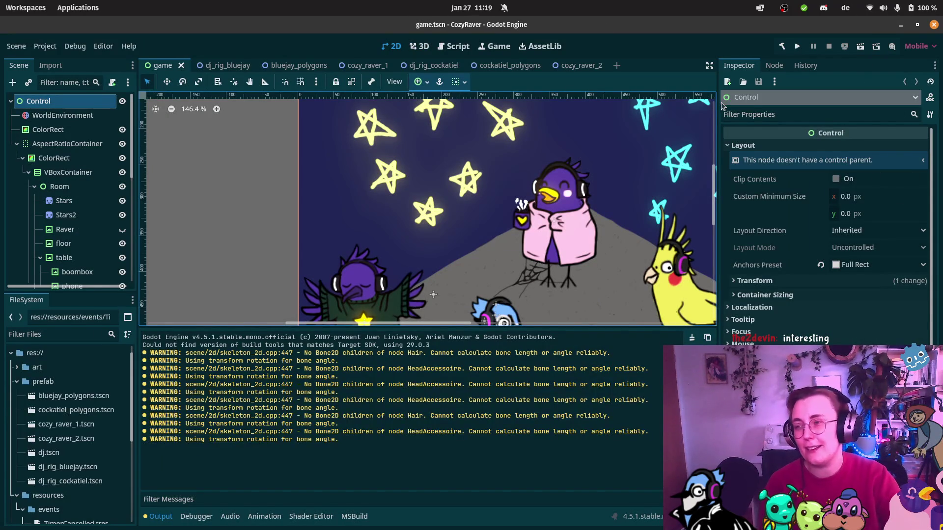
pyautogui.click(872, 48)
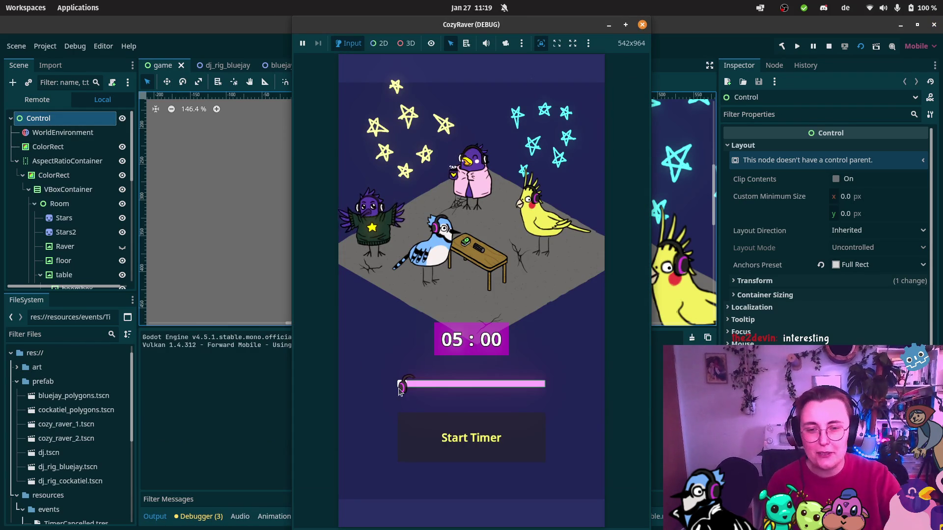
pyautogui.moveTo(399, 389)
pyautogui.mouseDown()
pyautogui.moveTo(538, 394)
pyautogui.moveTo(459, 396)
pyautogui.moveTo(487, 397)
pyautogui.moveTo(470, 389)
pyautogui.mouseUp()
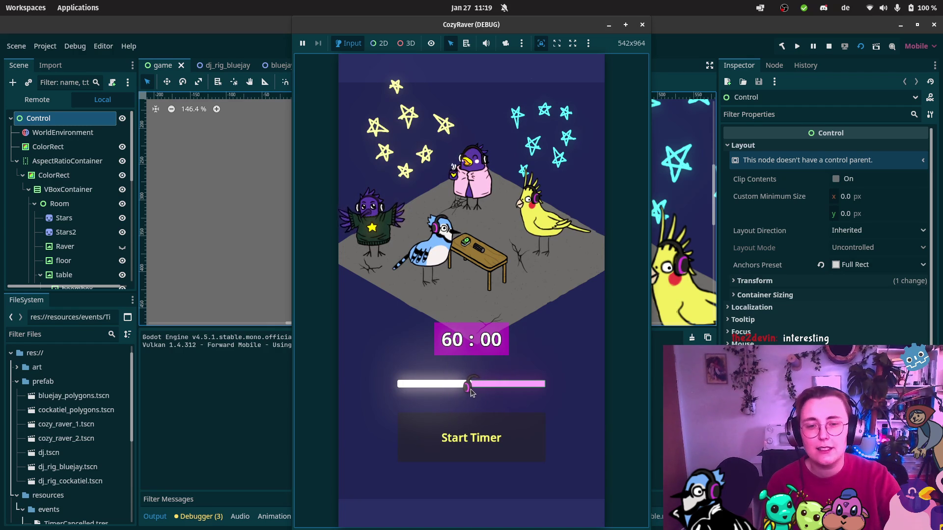
# Start the countdown, cancel it so the timer resets to 05:00, and close the game window
pyautogui.click(508, 441)
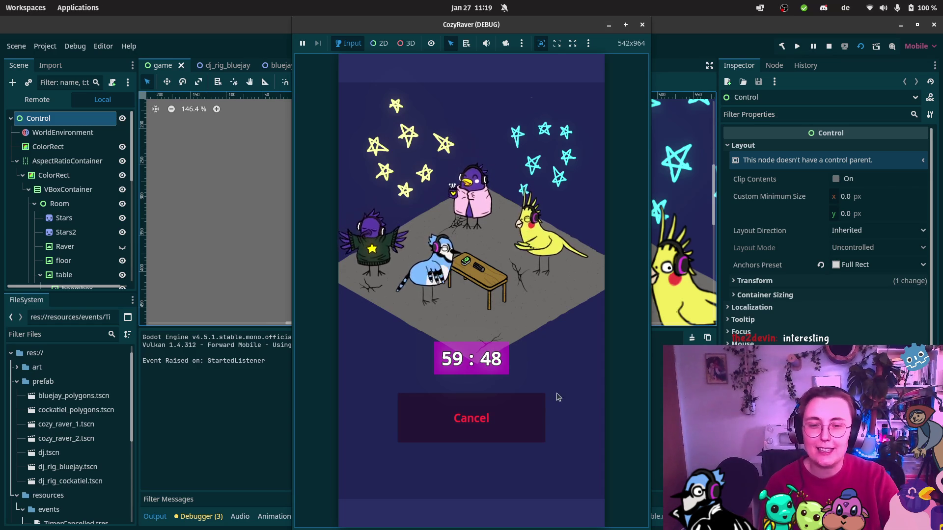
pyautogui.click(508, 435)
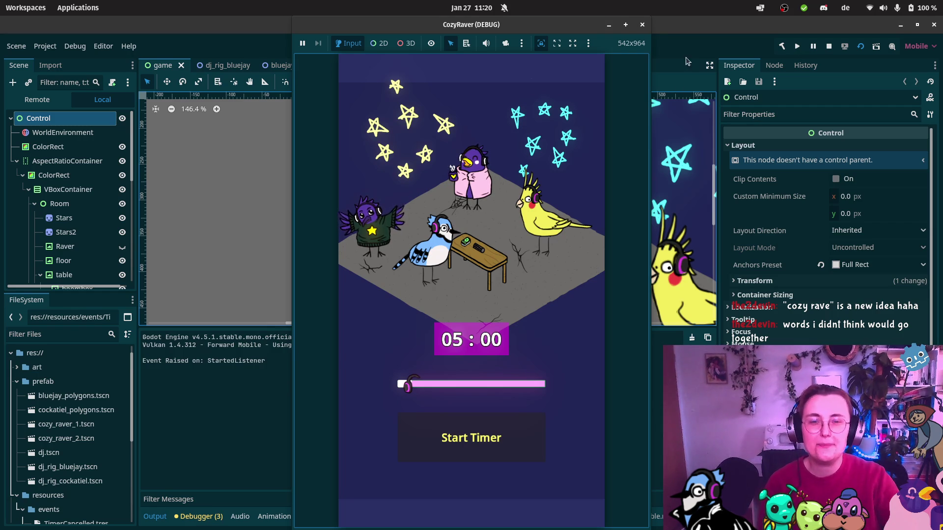
pyautogui.click(642, 24)
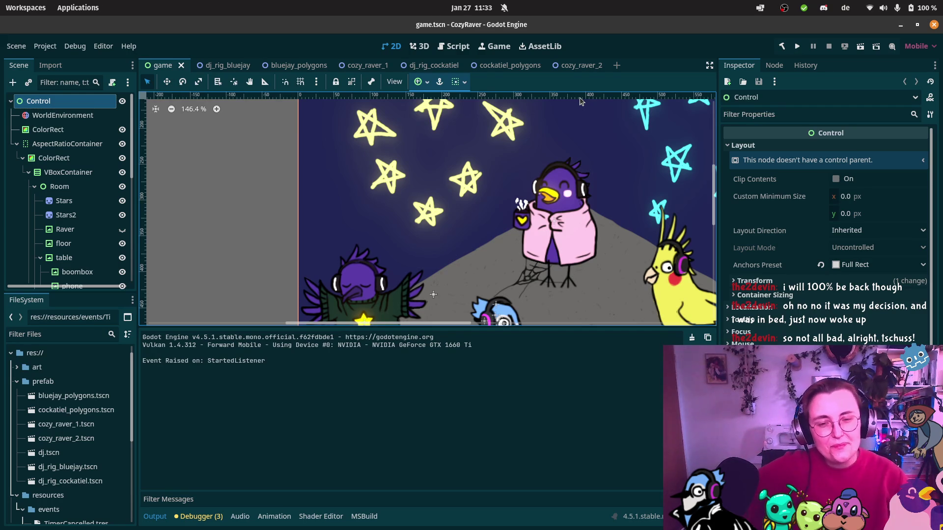
# Minimize Godot to view the Babushka planning 2026 note, then bring the Storyboard doc forward
pyautogui.click(900, 24)
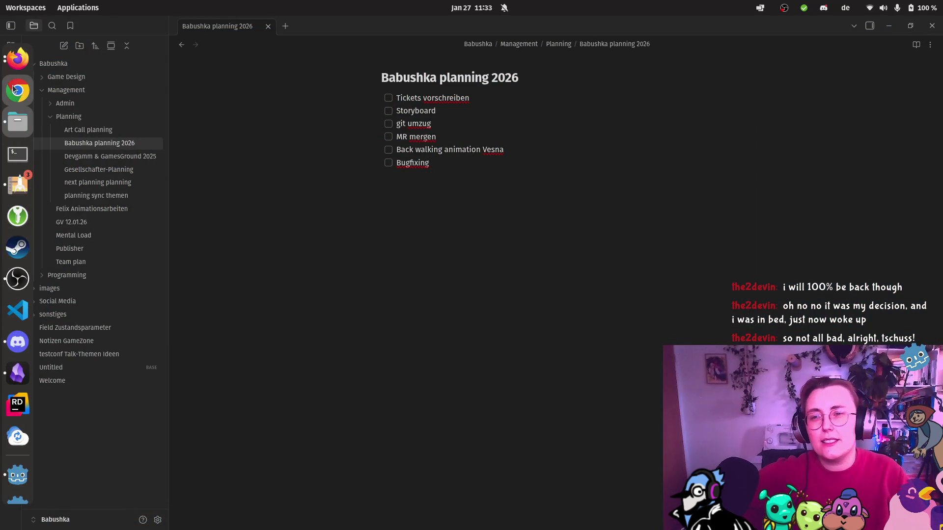
pyautogui.click(21, 67)
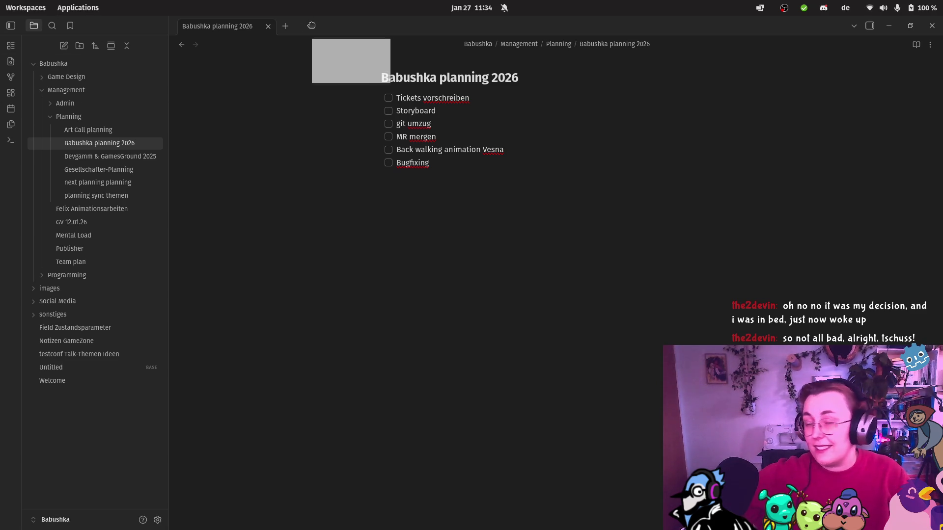
pyautogui.hotkey('alt', 'Tab')
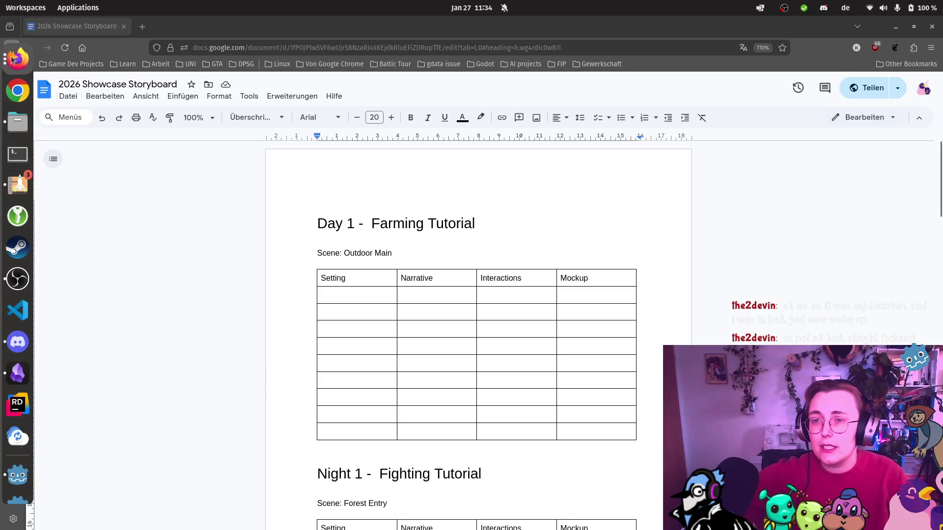
# Dock the Babushka Miro board as a second tab beside the Google Docs storyboard
pyautogui.click(17, 59)
pyautogui.press('Escape')
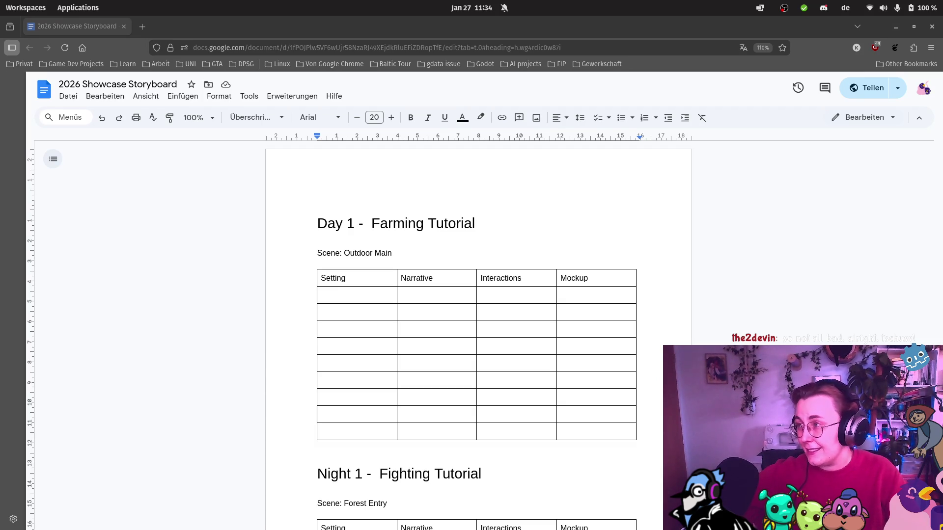
pyautogui.moveTo(268, 114)
pyautogui.mouseDown()
pyautogui.moveTo(385, 47)
pyautogui.moveTo(383, 35)
pyautogui.mouseUp()
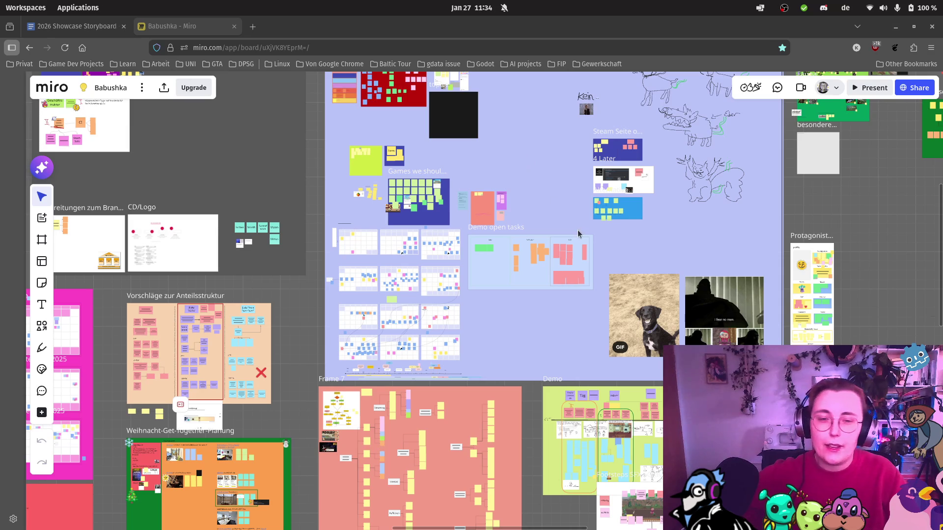
# Zoom out and around the Babushka Miro board to survey its frames
pyautogui.scroll(-6, 769, 240)
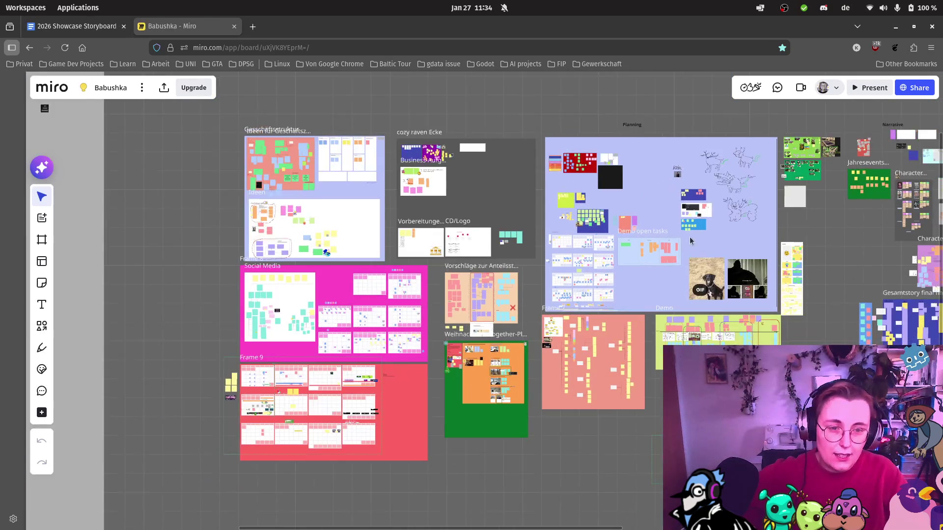
pyautogui.scroll(-4, 693, 241)
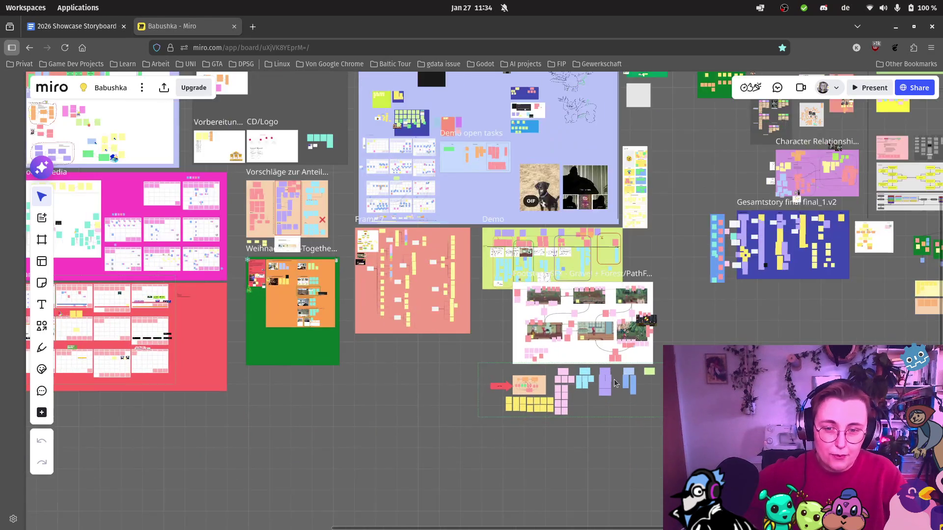
pyautogui.scroll(2, 616, 382)
pyautogui.scroll(4, 573, 405)
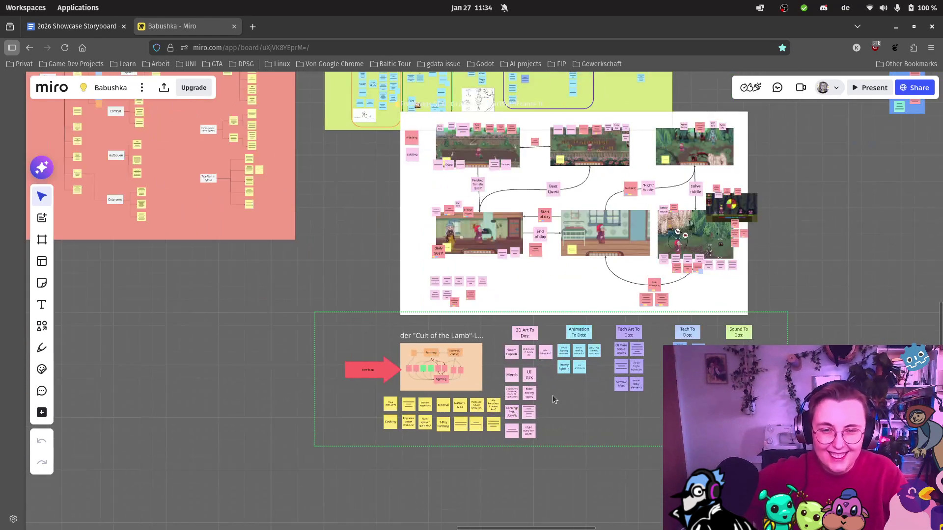
pyautogui.scroll(2, 552, 396)
pyautogui.scroll(3, 537, 410)
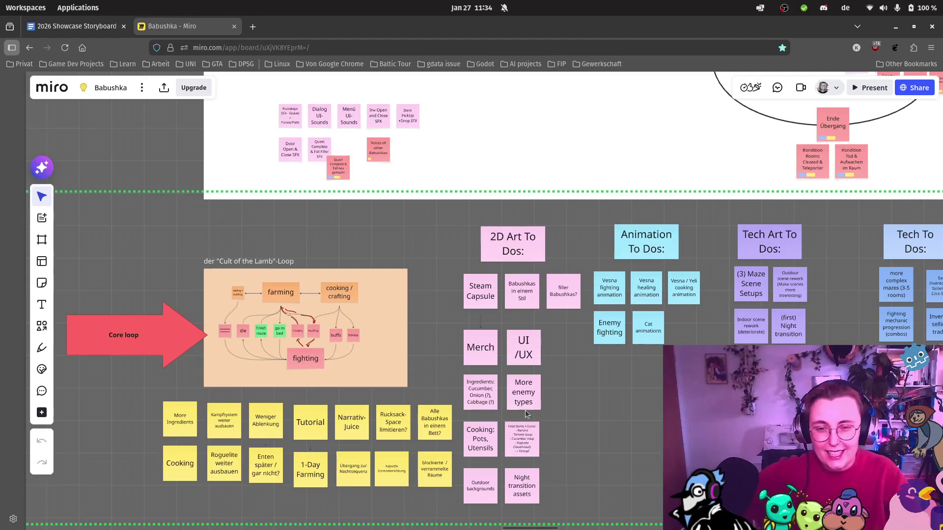
pyautogui.scroll(3, 314, 393)
pyautogui.hscroll(-5, 516, 339)
pyautogui.scroll(1, 570, 344)
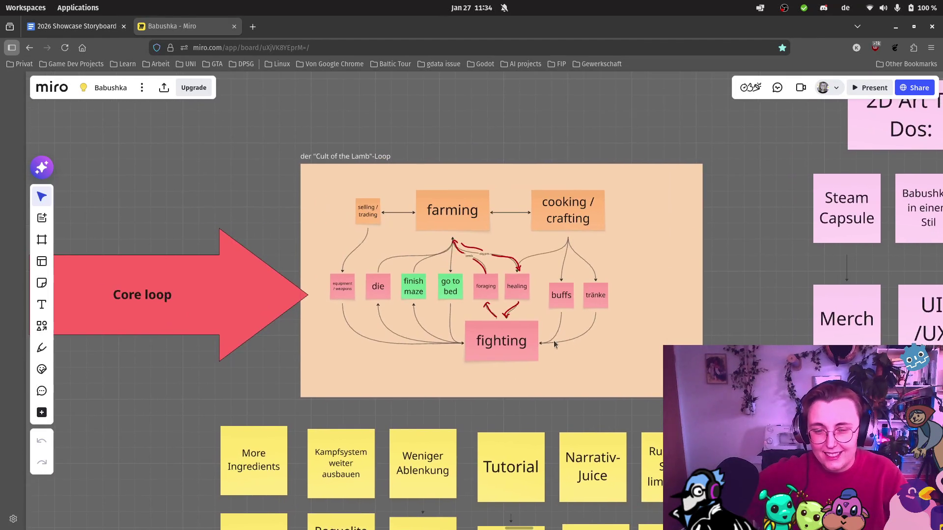
pyautogui.scroll(2, 540, 344)
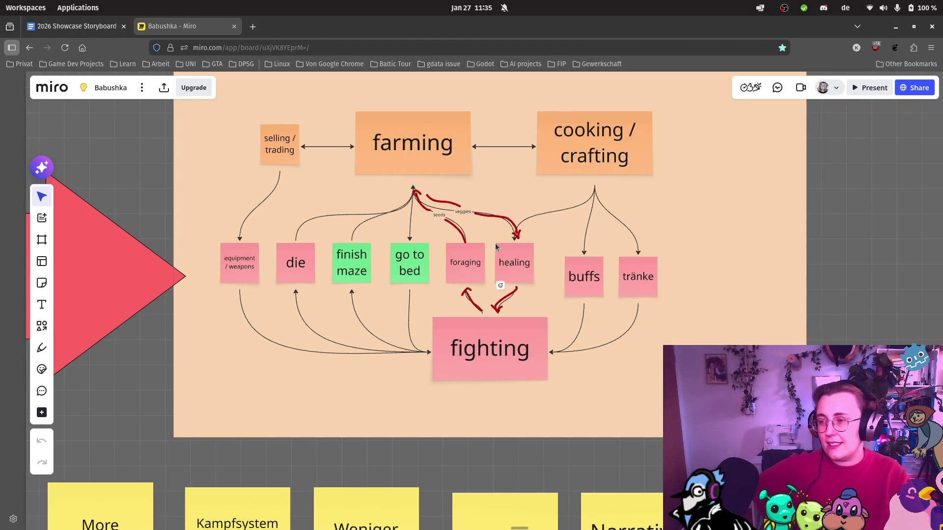
pyautogui.scroll(-3, 437, 142)
# Center and zoom on the Cult of the Lamb loop diagram, then return to the storyboard tab
pyautogui.moveTo(347, 136)
pyautogui.mouseDown()
pyautogui.moveTo(573, 172)
pyautogui.moveTo(403, 169)
pyautogui.mouseUp()
pyautogui.scroll(1, 436, 157)
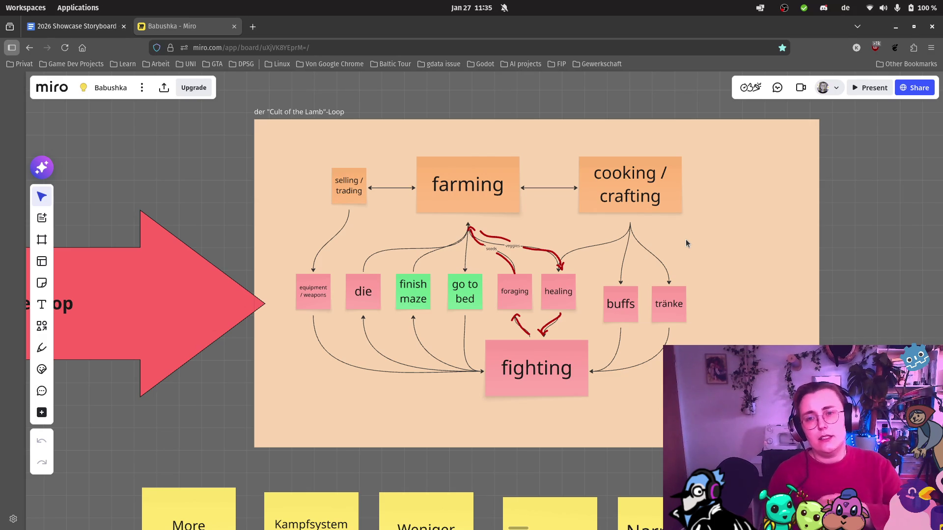
pyautogui.hotkey('ctrl', 'Tab')
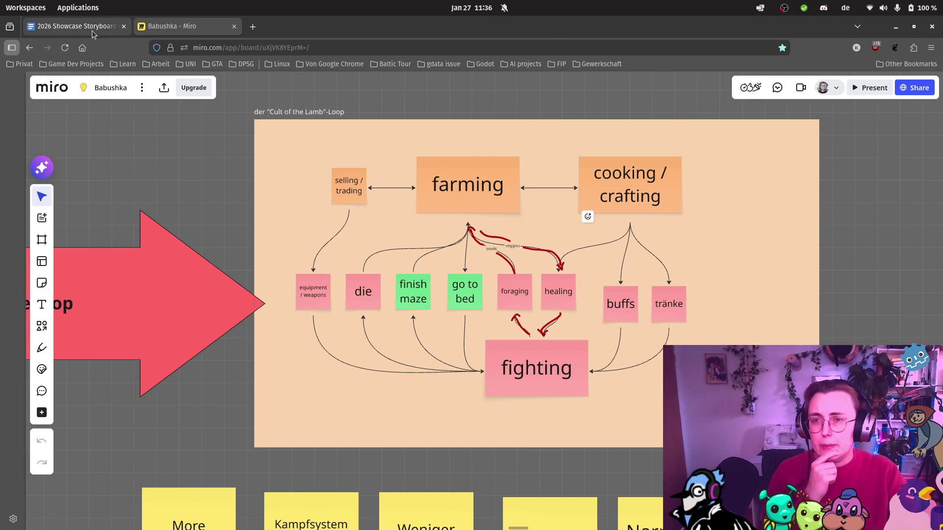
# Scroll through the storyboard down to the Day 3 - Farming heading
pyautogui.scroll(-2, 563, 307)
pyautogui.scroll(2, 563, 300)
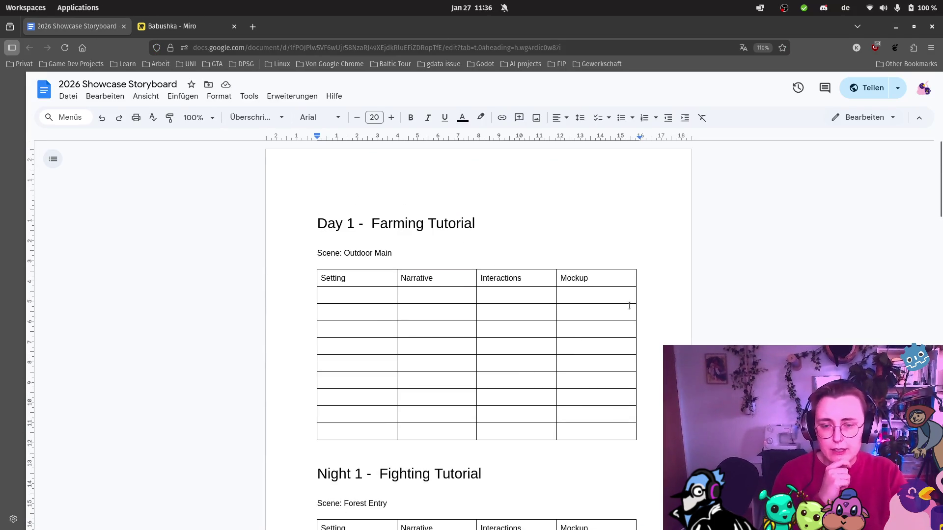
pyautogui.scroll(-20, 543, 326)
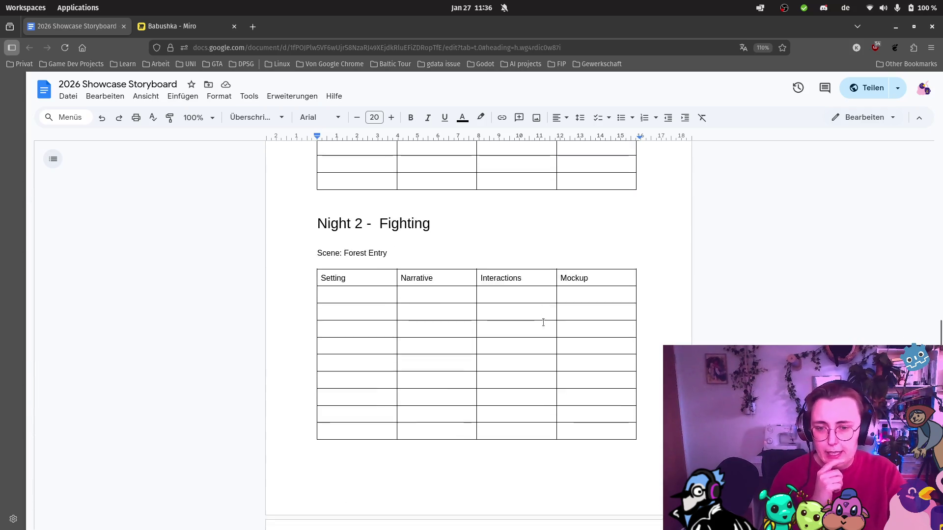
pyautogui.scroll(-6, 543, 325)
pyautogui.scroll(5, 549, 330)
pyautogui.scroll(20, 549, 331)
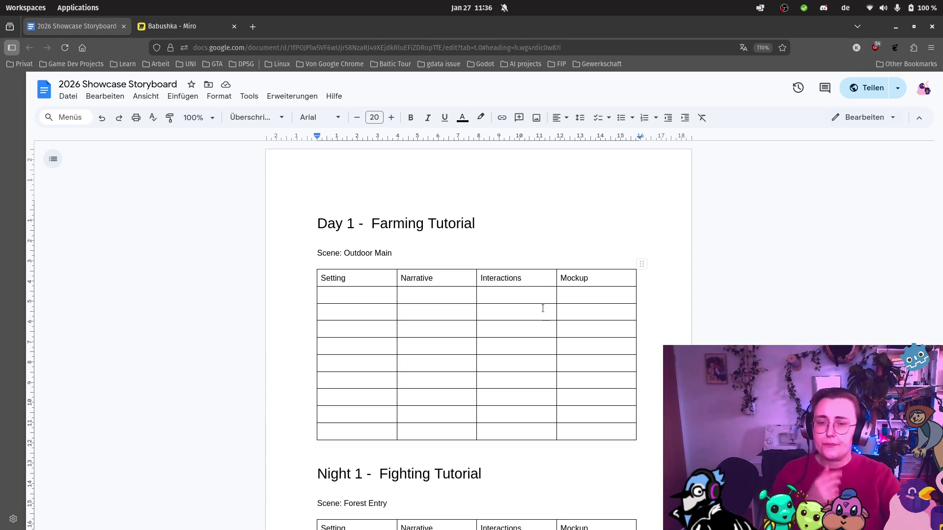
pyautogui.scroll(-5, 545, 311)
pyautogui.scroll(-2, 573, 318)
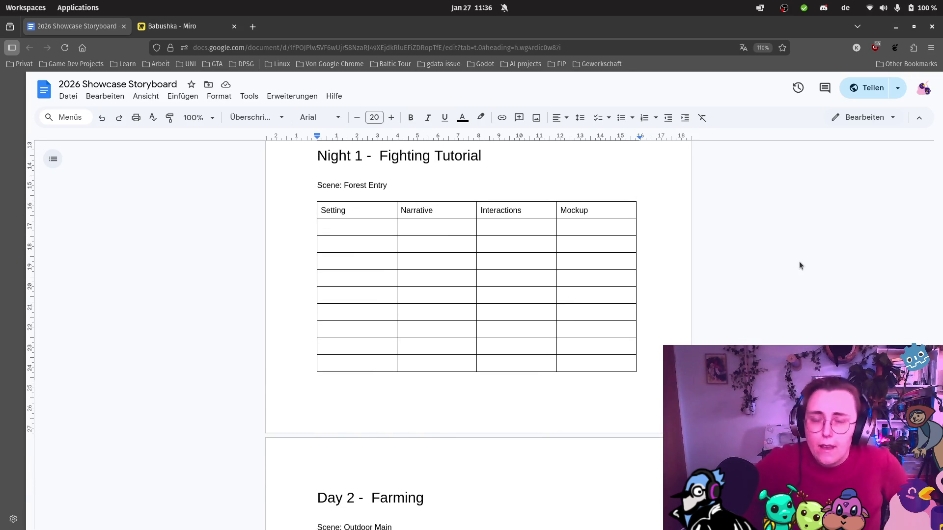
pyautogui.scroll(-4, 689, 232)
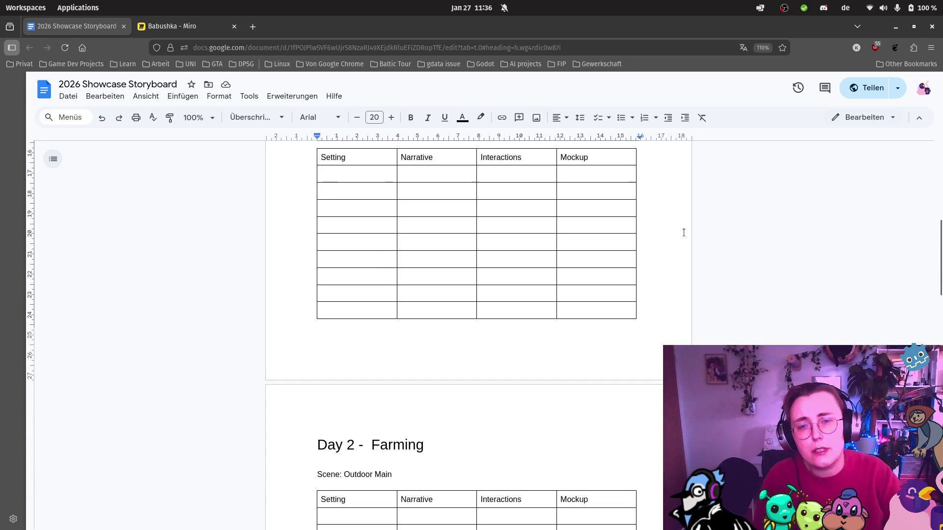
pyautogui.scroll(-3, 669, 237)
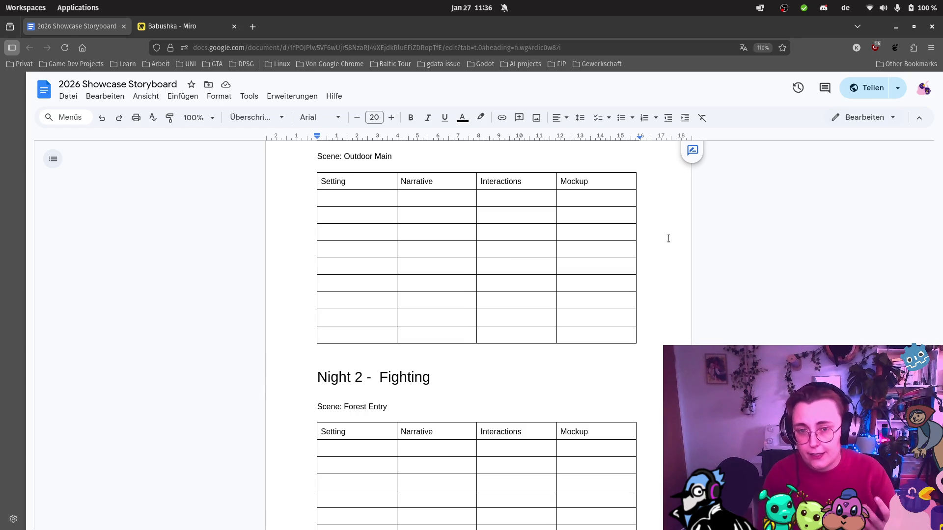
pyautogui.scroll(-3, 668, 238)
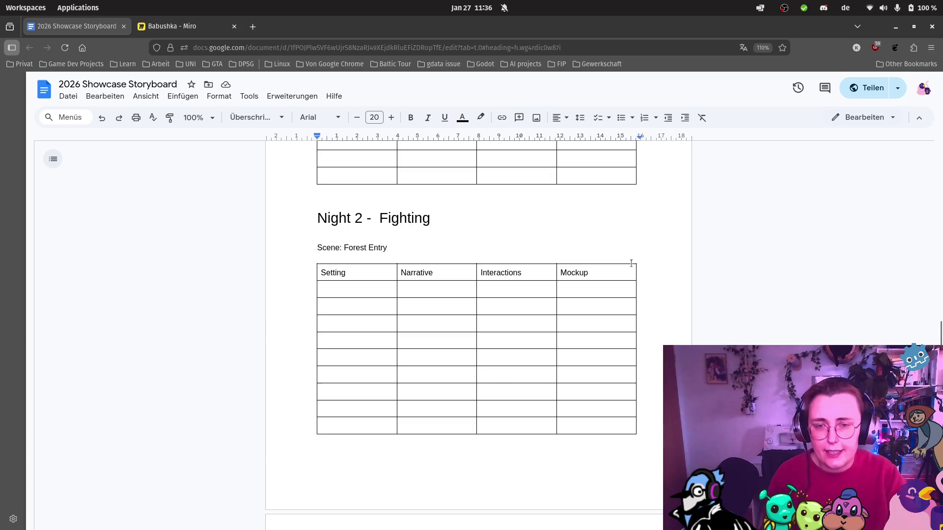
pyautogui.scroll(-5, 631, 255)
pyautogui.scroll(-4, 614, 256)
pyautogui.scroll(3, 604, 241)
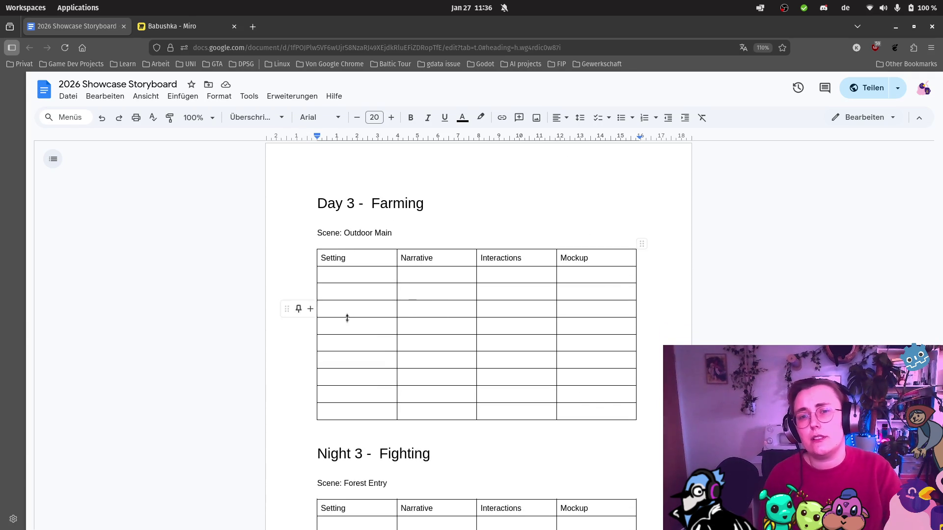
# Append " - Ducks" so the heading reads "Day 3 - Farming - Ducks"
pyautogui.click(431, 204)
pyautogui.write('- Duchs')
pyautogui.press('BackSpace')
pyautogui.press('BackSpace')
pyautogui.write('ks')
# Scroll back and place the cursor after the Day 1 "Scene: Outdoor Main" line
pyautogui.scroll(-3, 591, 225)
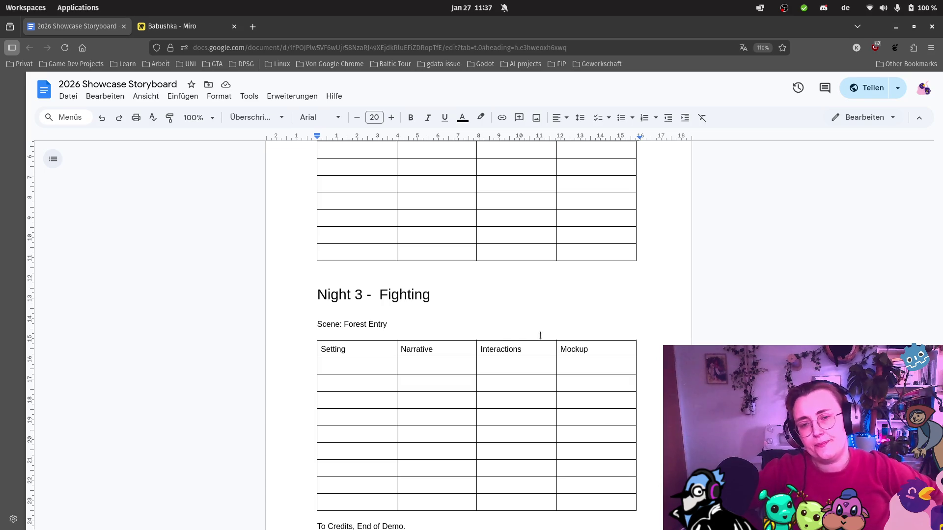
pyautogui.scroll(-2, 541, 335)
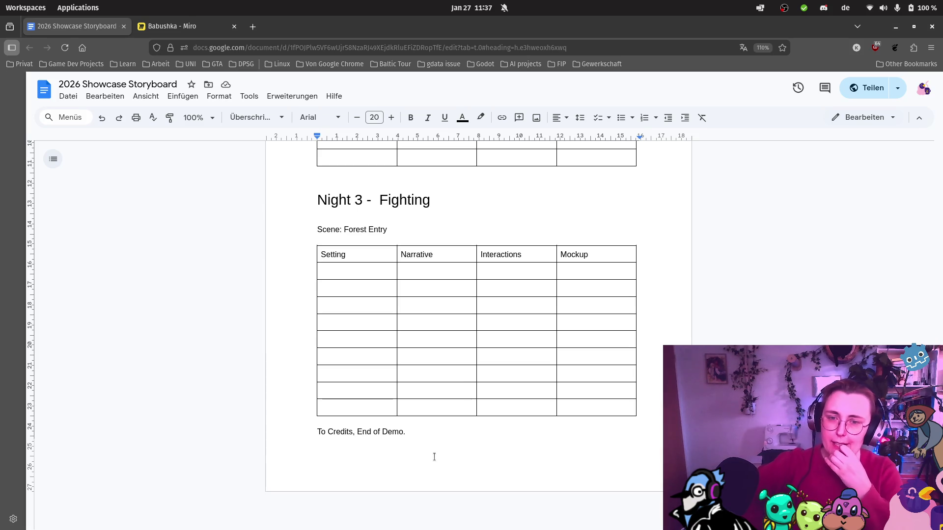
pyautogui.scroll(20, 491, 289)
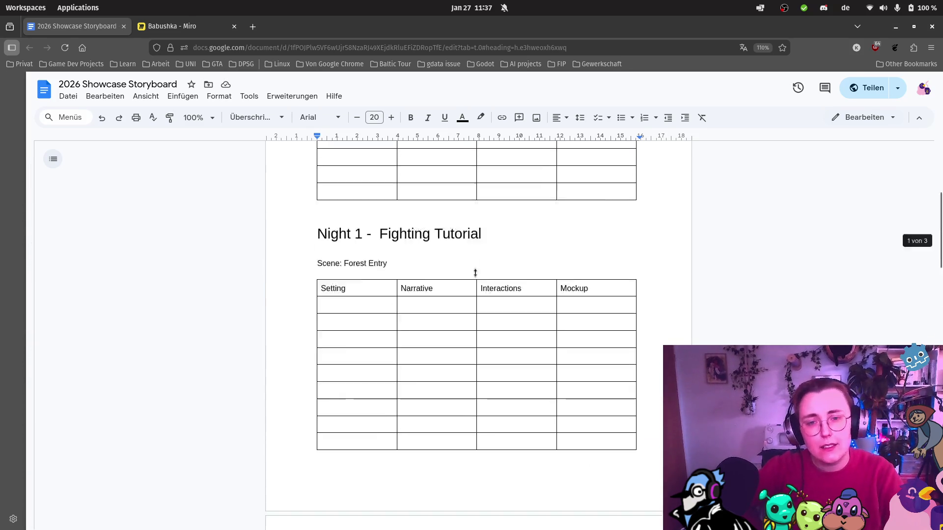
pyautogui.click(411, 252)
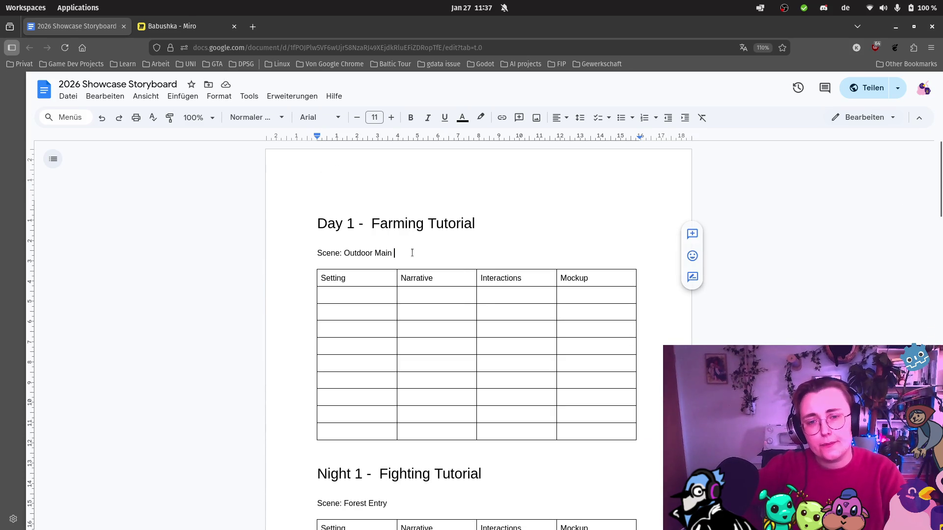
# Add a "Short description:" line with the bullet "- Vesna in garden, picks up tools, learns to farm"
pyautogui.press('Return')
pyautogui.write('Short descript')
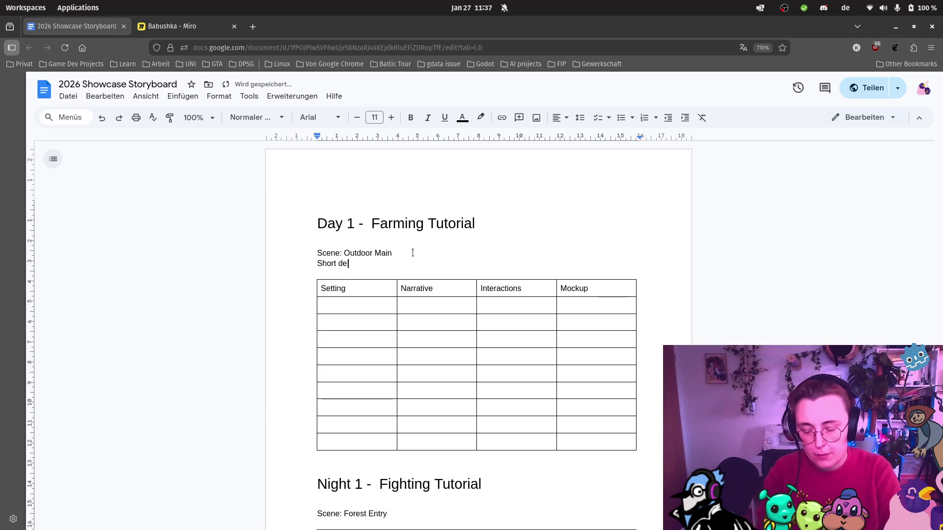
pyautogui.write('ion:')
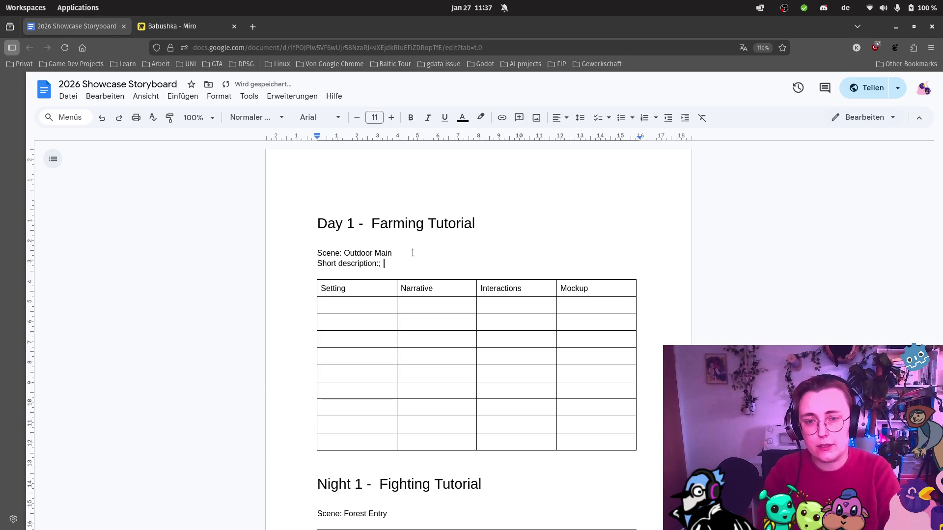
pyautogui.press('Return')
pyautogui.write('- ')
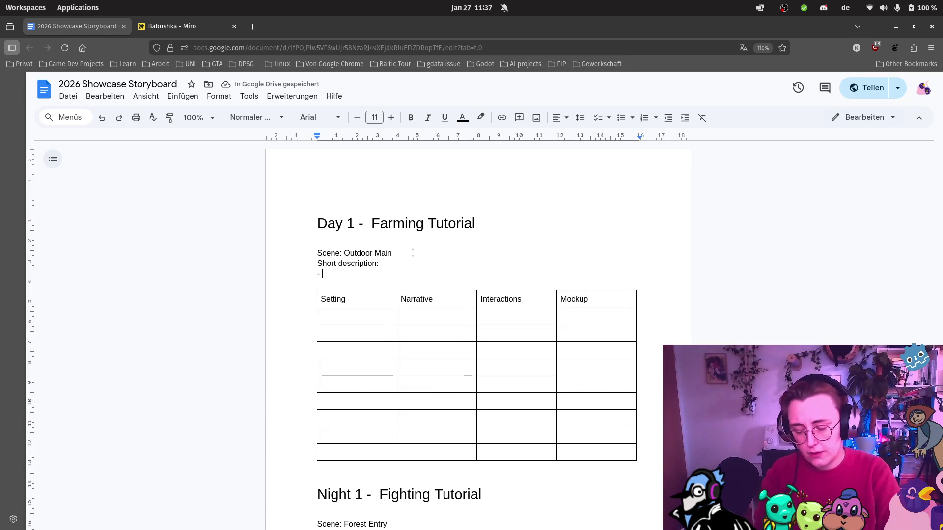
pyautogui.write('Vesna')
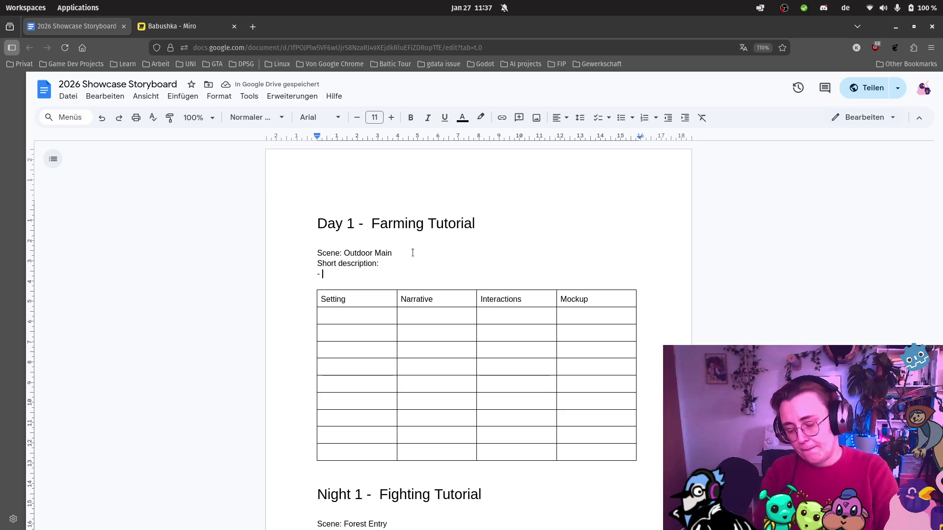
pyautogui.press('BackSpace')
pyautogui.press('BackSpace')
pyautogui.press('BackSpace')
pyautogui.write('esna ')
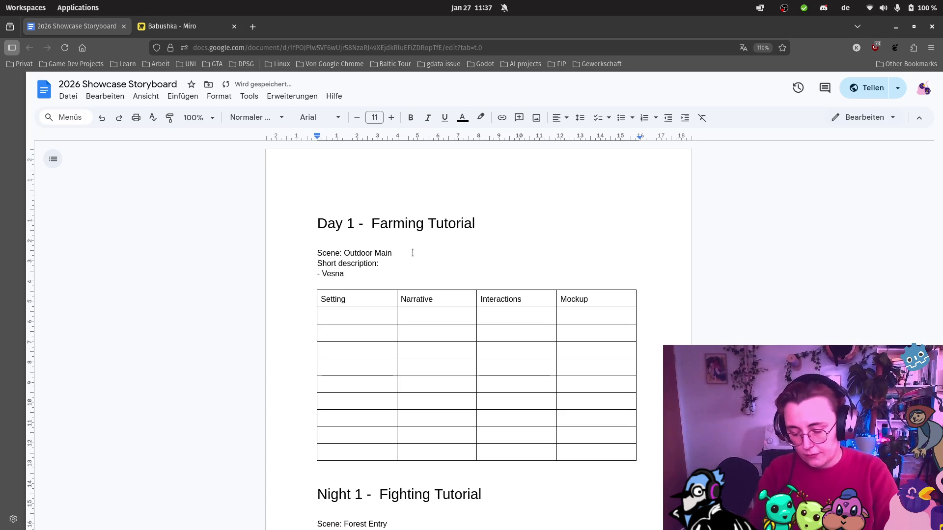
pyautogui.write('in garden')
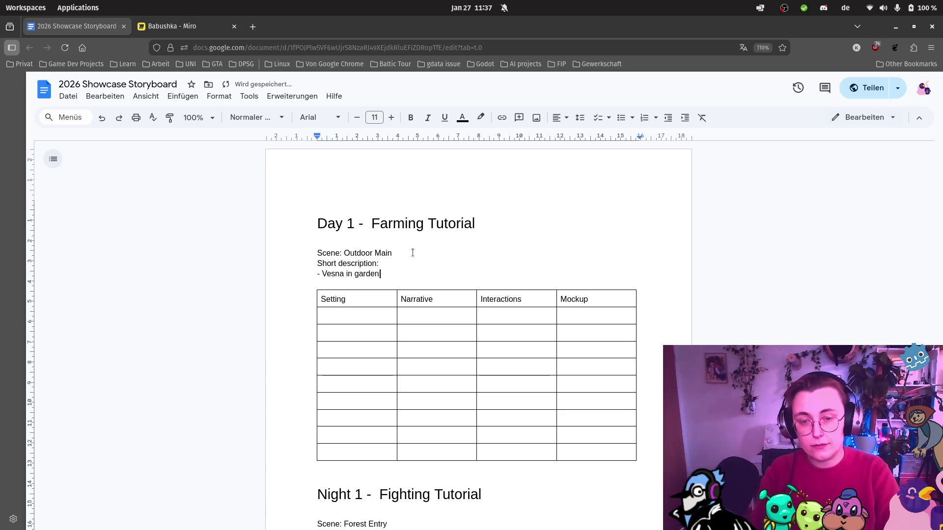
pyautogui.press('Return')
pyautogui.press('BackSpace')
pyautogui.write(', learns to')
pyautogui.press('BackSpace')
pyautogui.press('BackSpace')
pyautogui.press('BackSpace')
pyautogui.press('BackSpace')
pyautogui.press('BackSpace')
pyautogui.press('BackSpace')
pyautogui.write('p')
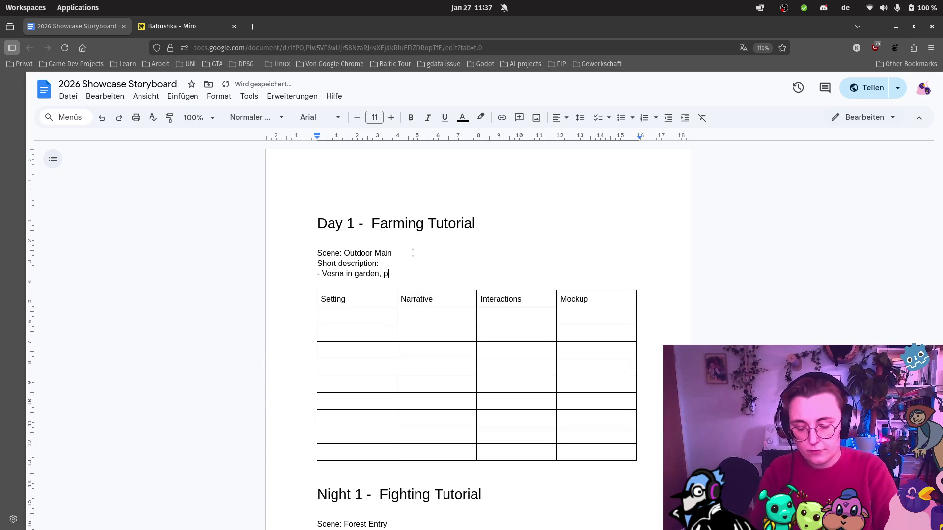
pyautogui.write('icks up too')
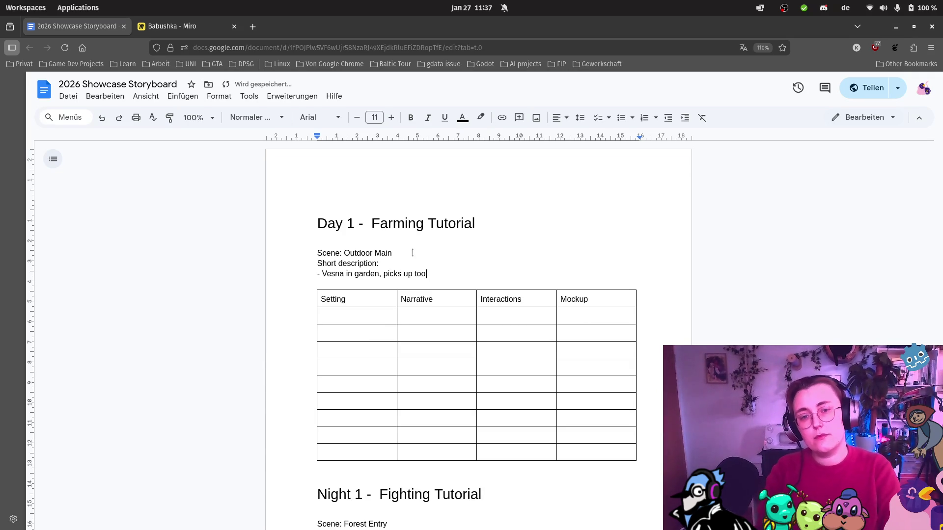
pyautogui.write('ls, learns to')
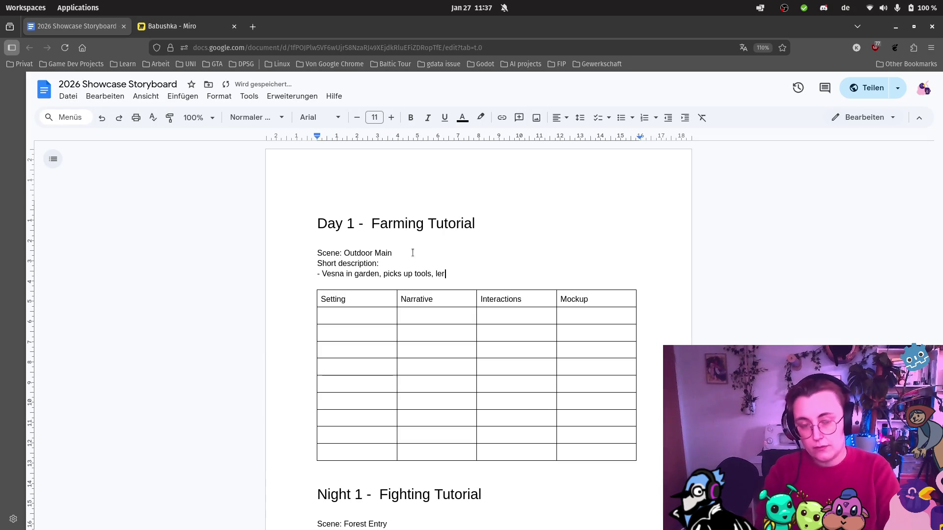
pyautogui.write(' farm')
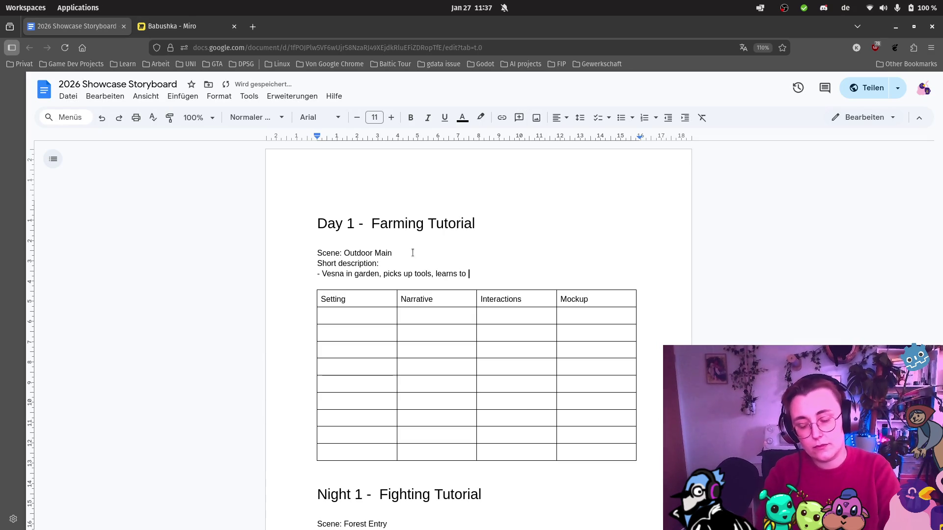
pyautogui.press('Return')
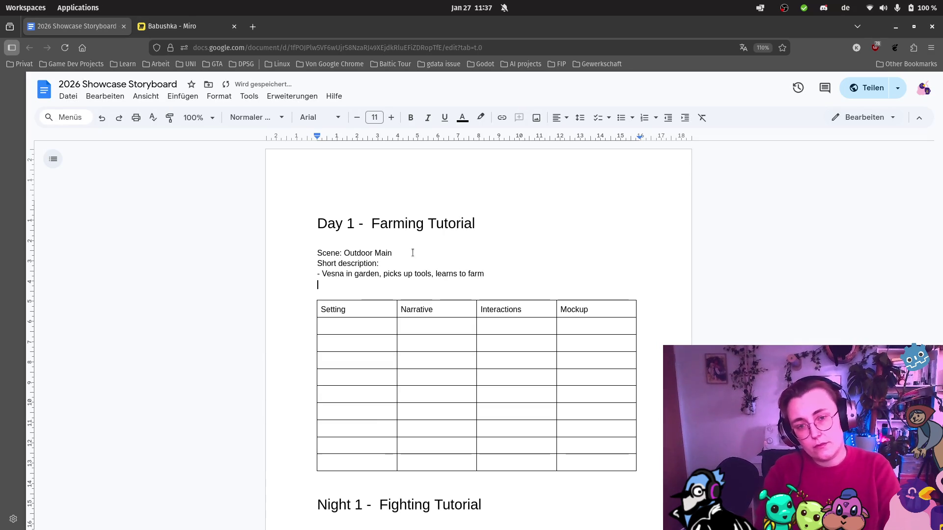
pyautogui.write('- plants')
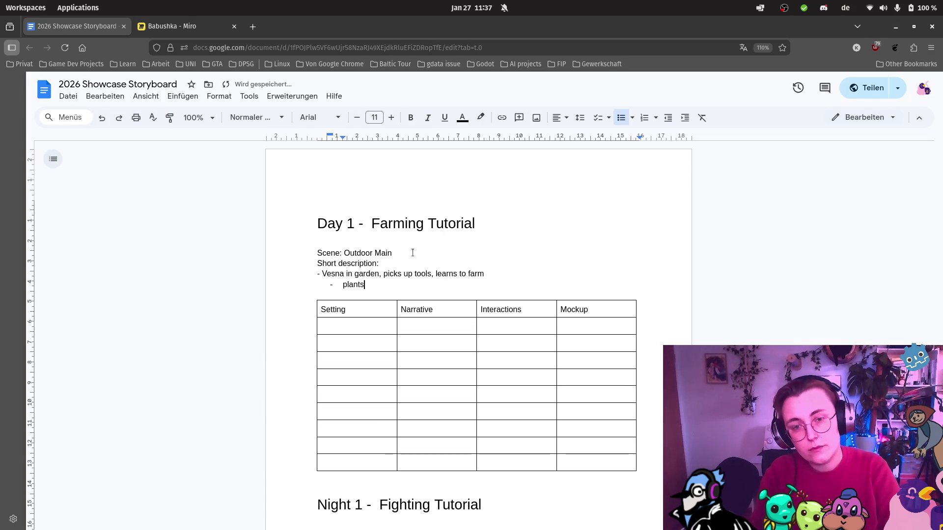
pyautogui.press('BackSpace')
pyautogui.press('BackSpace')
pyautogui.press('BackSpace')
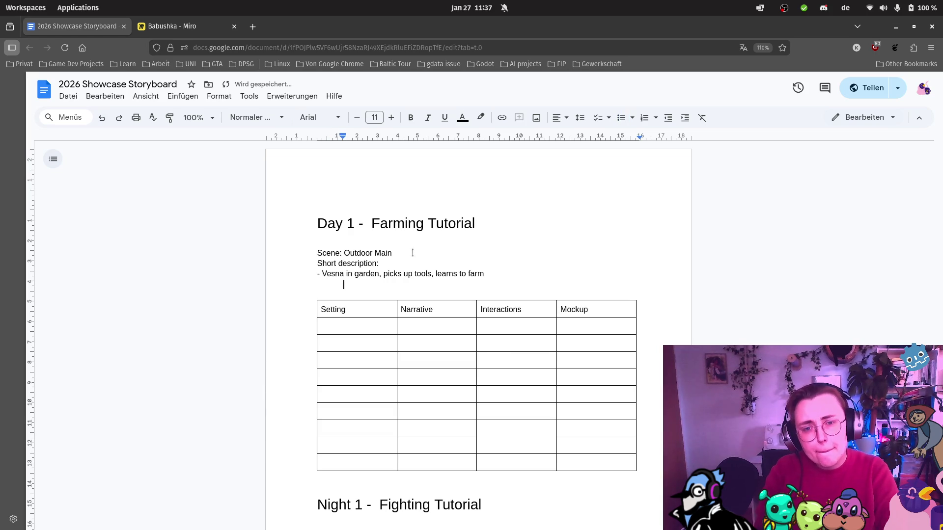
# Tidy the spacing: blank lines around the description and spacing after the dash before Vesna
pyautogui.click(322, 275)
pyautogui.press('Tab')
pyautogui.press('BackSpace')
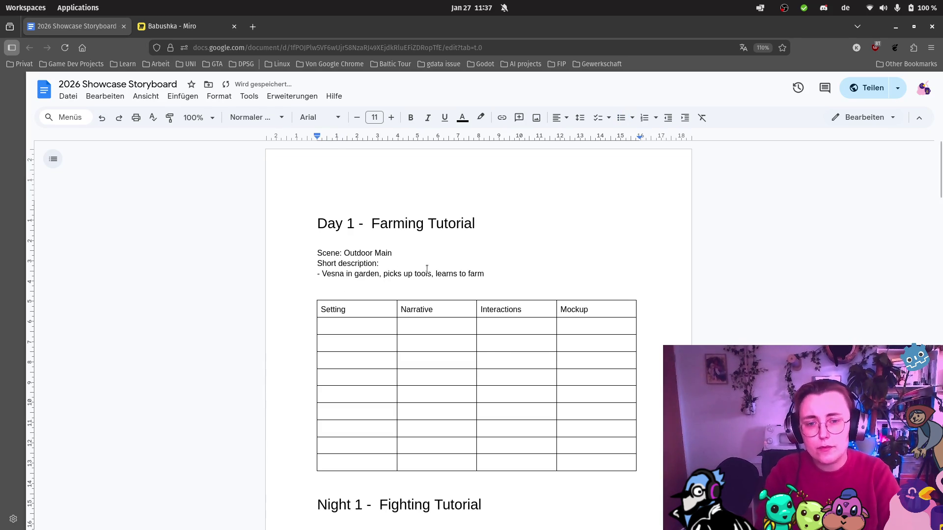
pyautogui.click(485, 272)
pyautogui.press('Return')
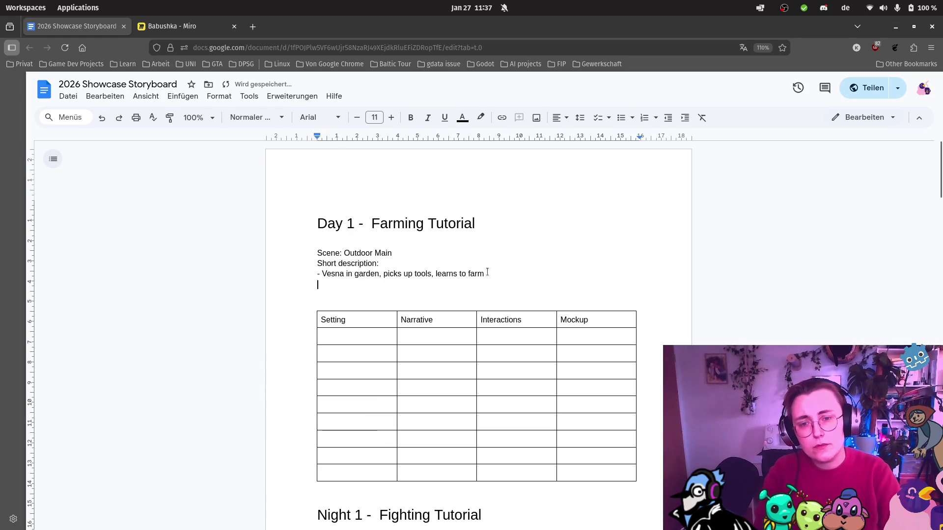
pyautogui.click(416, 265)
pyautogui.press('Return')
pyautogui.press('Down')
pyautogui.press('Right')
pyautogui.press('Right')
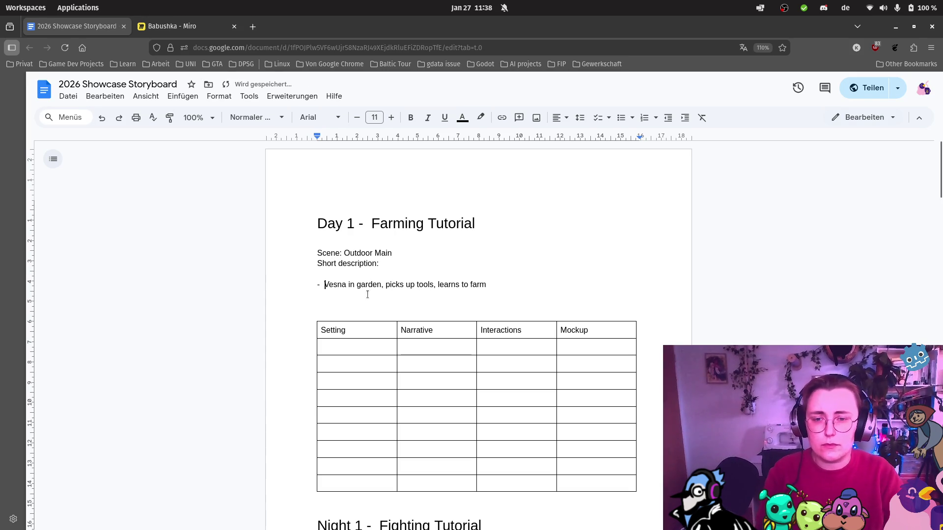
pyautogui.hotkey('shift', 'Up')
# Add the bullet "- Intro Yeli" below the Vesna farming line
pyautogui.click(506, 282)
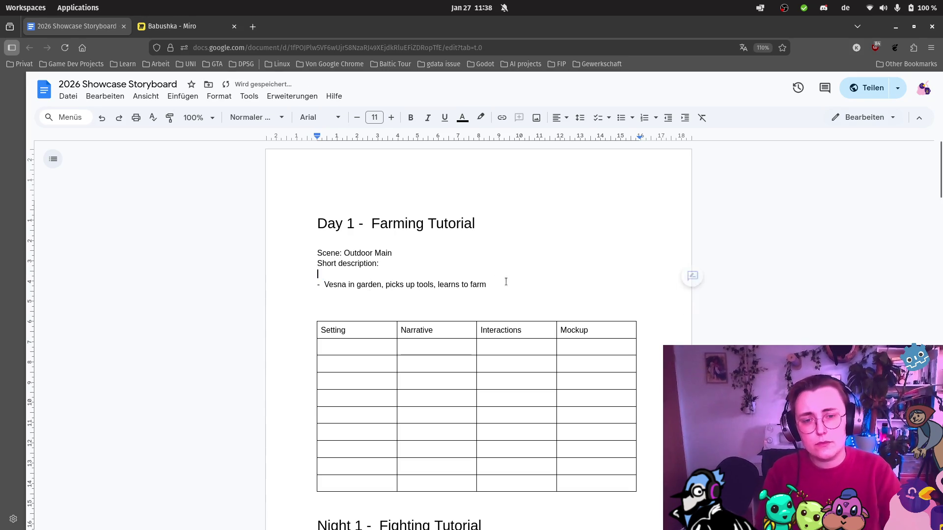
pyautogui.press('Return')
pyautogui.press('Return')
pyautogui.press('BackSpace')
pyautogui.write('-')
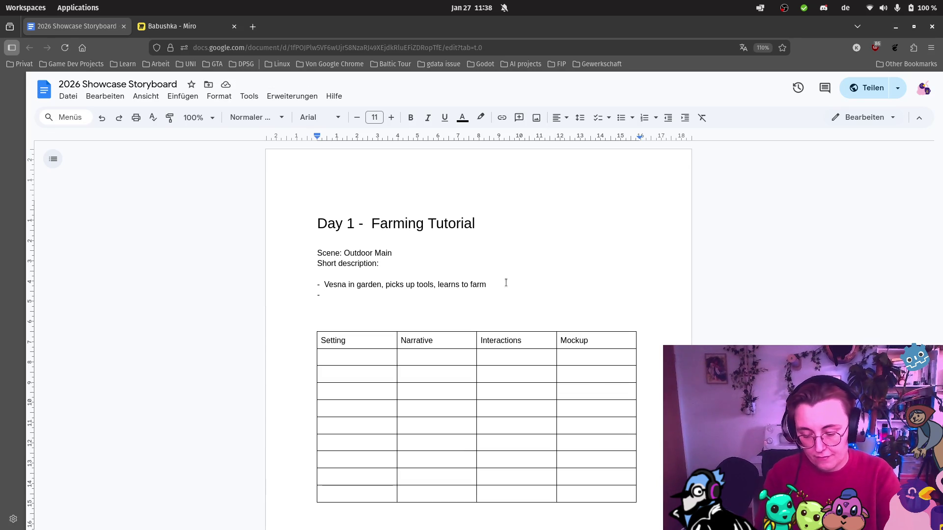
pyautogui.write('Intro Yeli#')
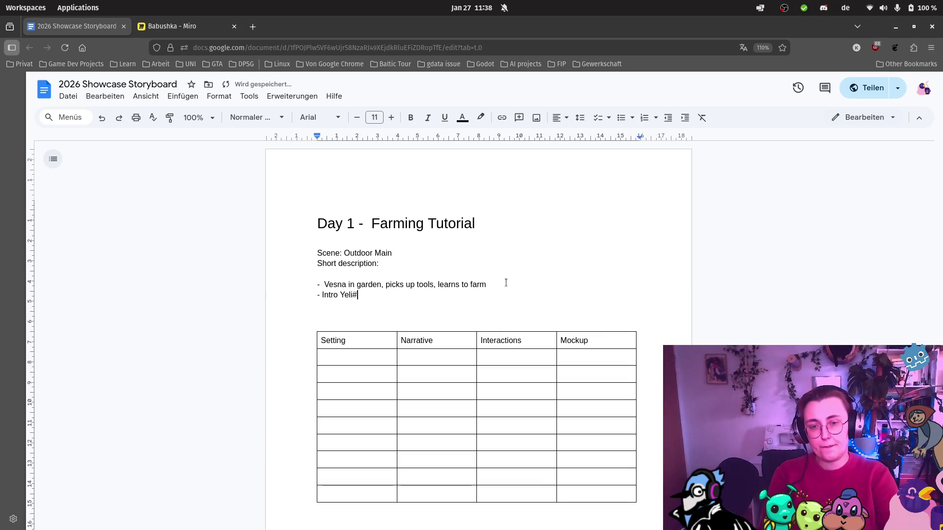
pyautogui.press('Return')
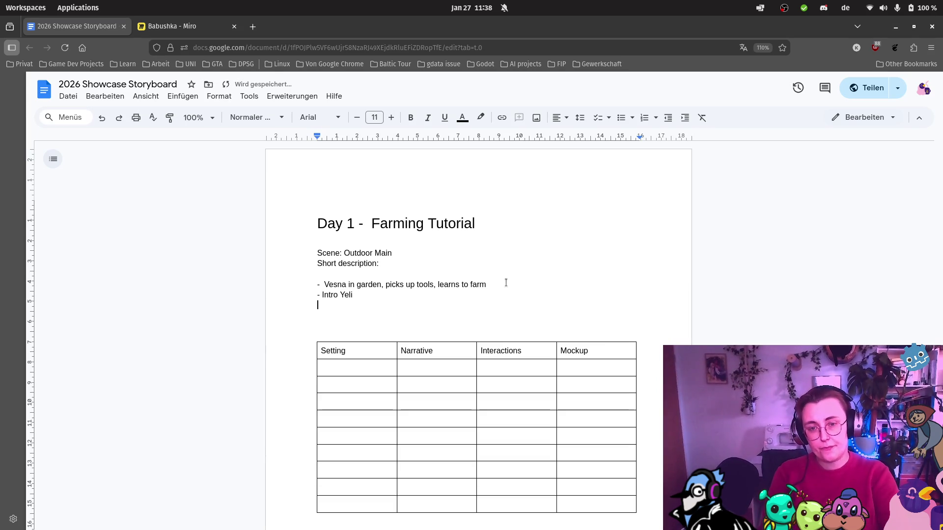
# Add "- In kitchen: Beetroot collectible" and begin the line "- Domovoi angedeutet ("
pyautogui.write('- In kitchen: ')
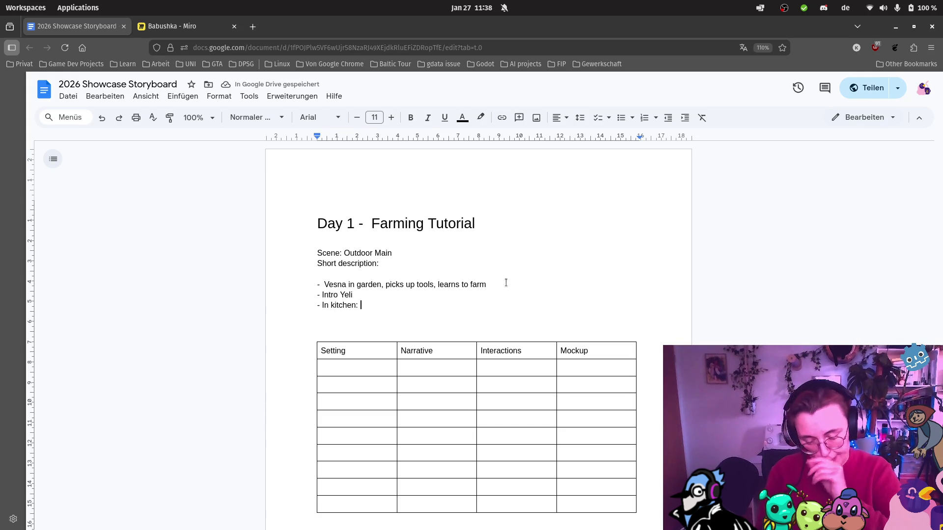
pyautogui.write('be')
pyautogui.press('BackSpace')
pyautogui.press('BackSpace')
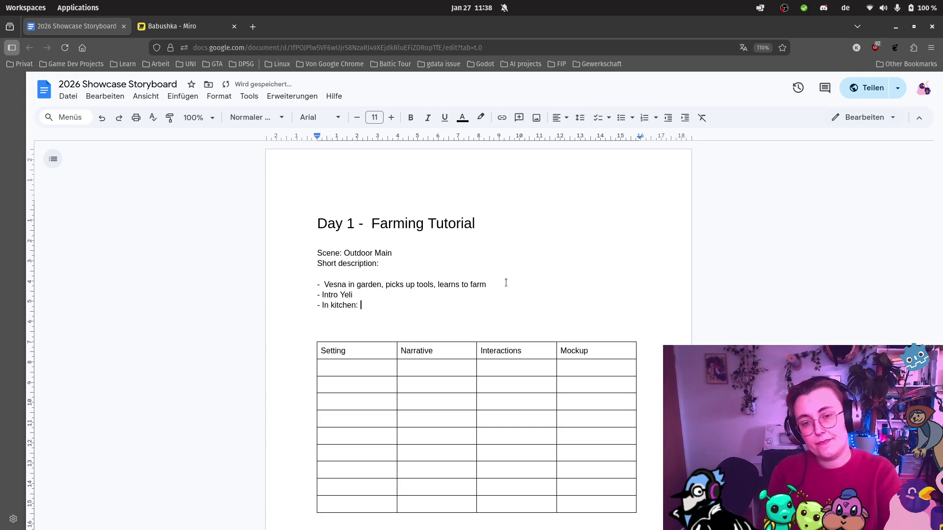
pyautogui.write('Beetroot collectible')
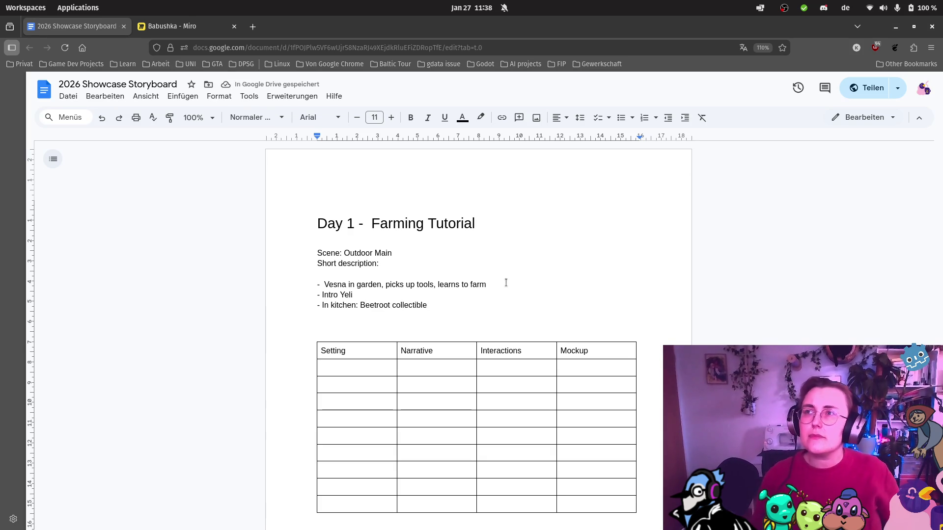
pyautogui.press('Return')
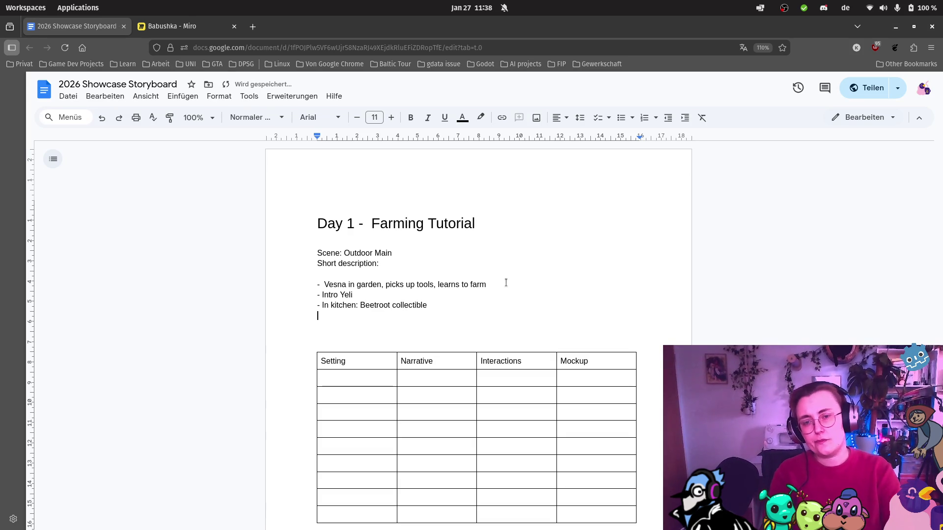
pyautogui.write('- Domovoid')
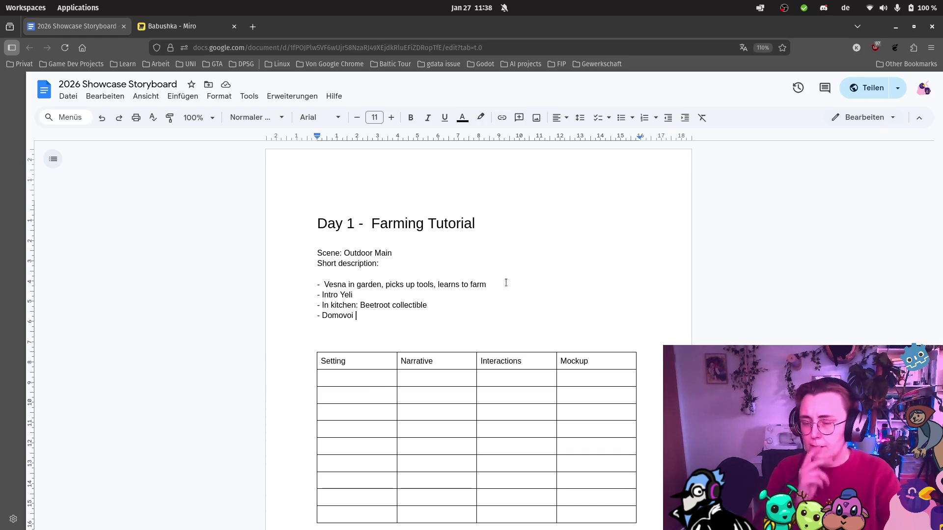
pyautogui.write('ange')
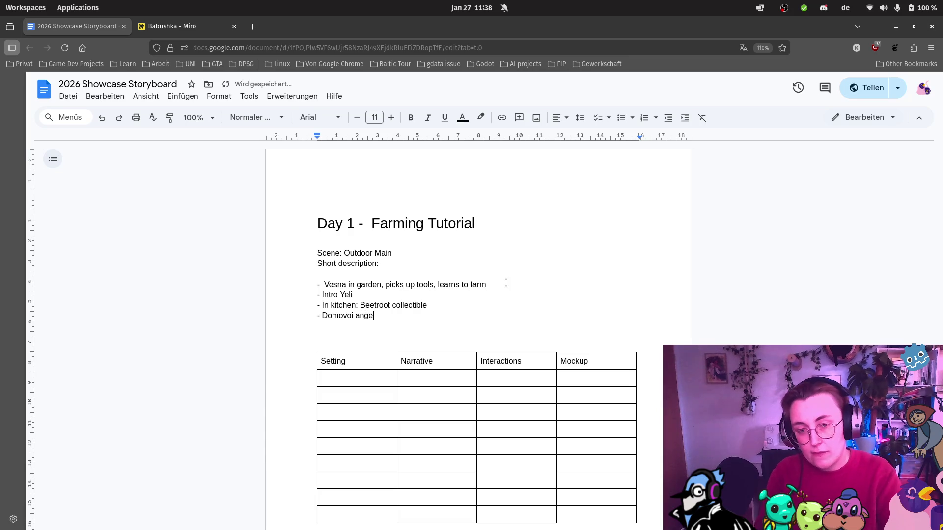
pyautogui.write('deutet (Ofen indoor')
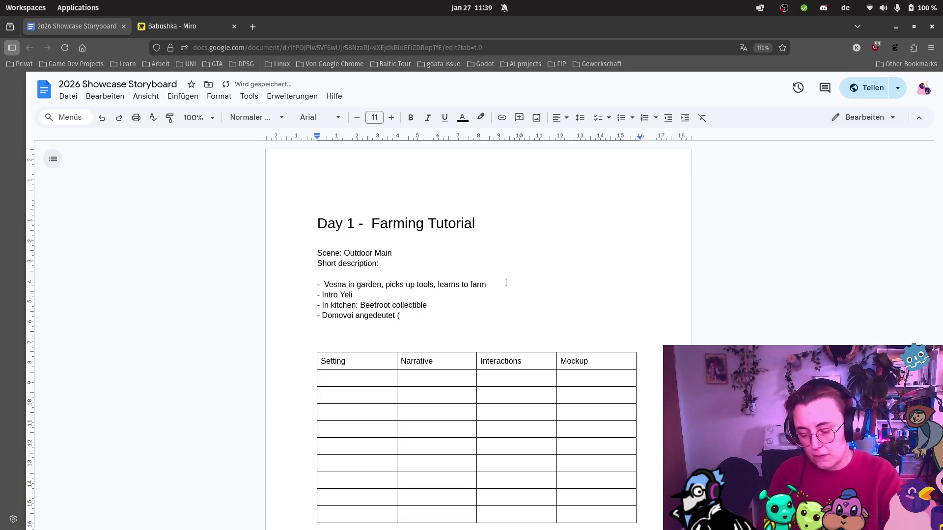
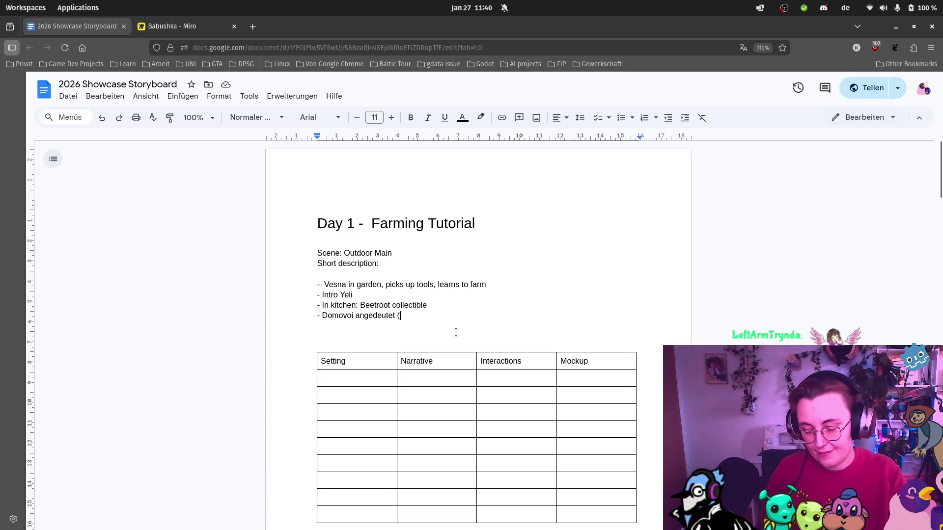
# Finish the last Day 1 bullet so it reads 'Domovoi angedeutet (Ofen indoor)'
pyautogui.write('Ofen')
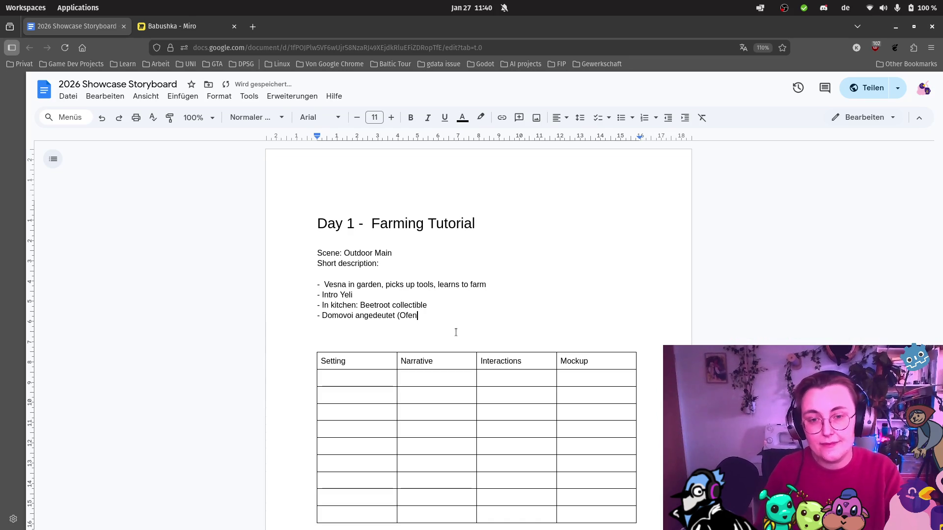
pyautogui.write(' indoor)')
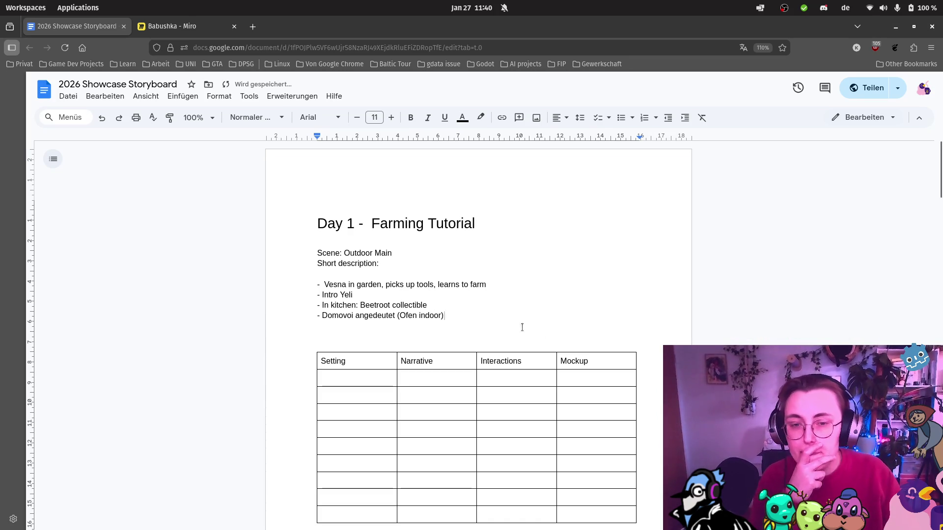
pyautogui.scroll(-2, 521, 326)
pyautogui.scroll(-4, 454, 360)
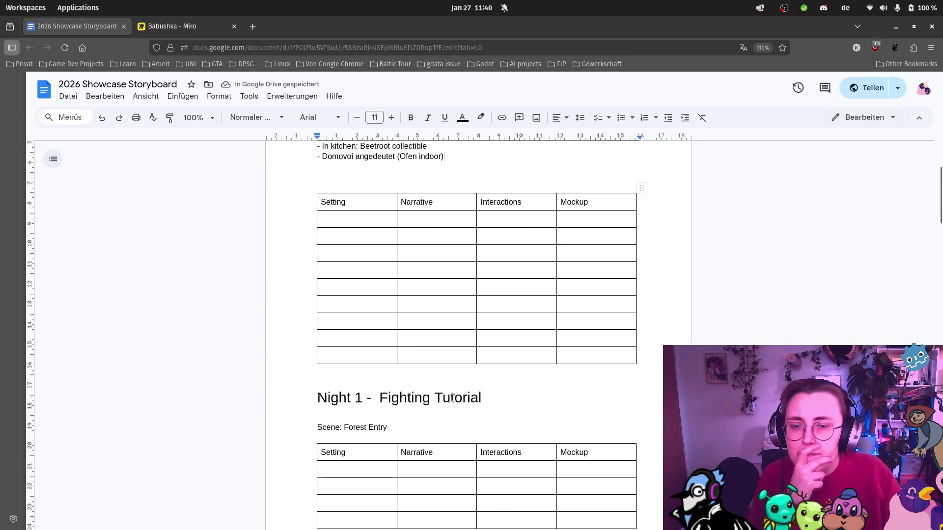
# Add a 'Short description:' line under Night 1's 'Scene: Forest Entry'
pyautogui.click(424, 425)
pyautogui.scroll(2, 451, 403)
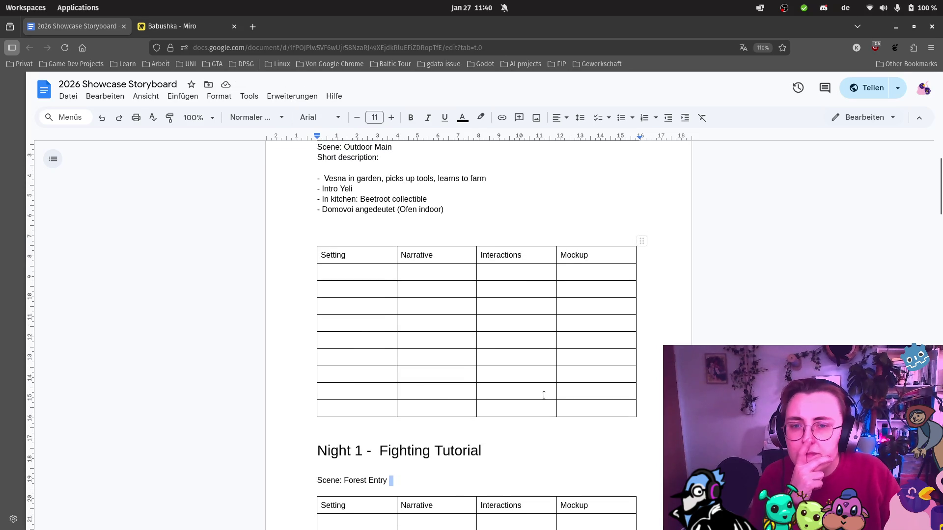
pyautogui.scroll(-1, 544, 394)
pyautogui.press('Return')
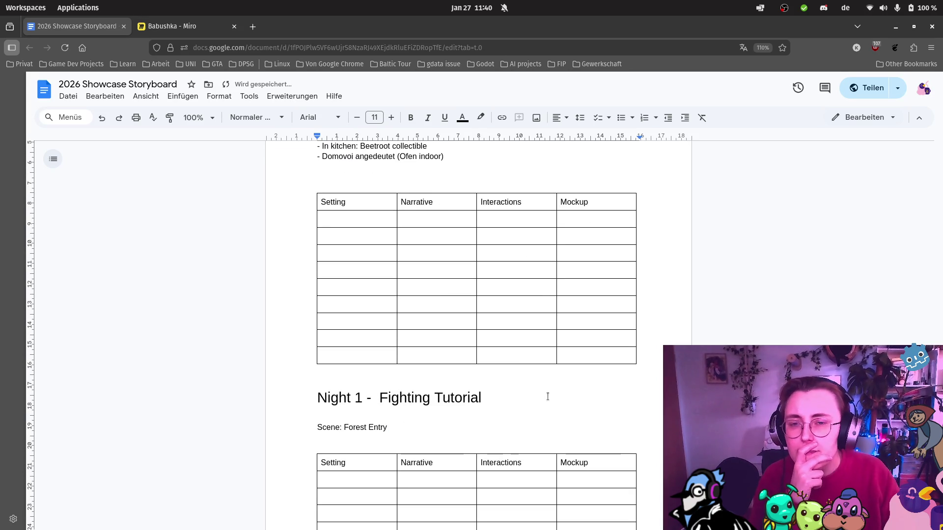
pyautogui.scroll(6, 541, 392)
pyautogui.scroll(-10, 541, 391)
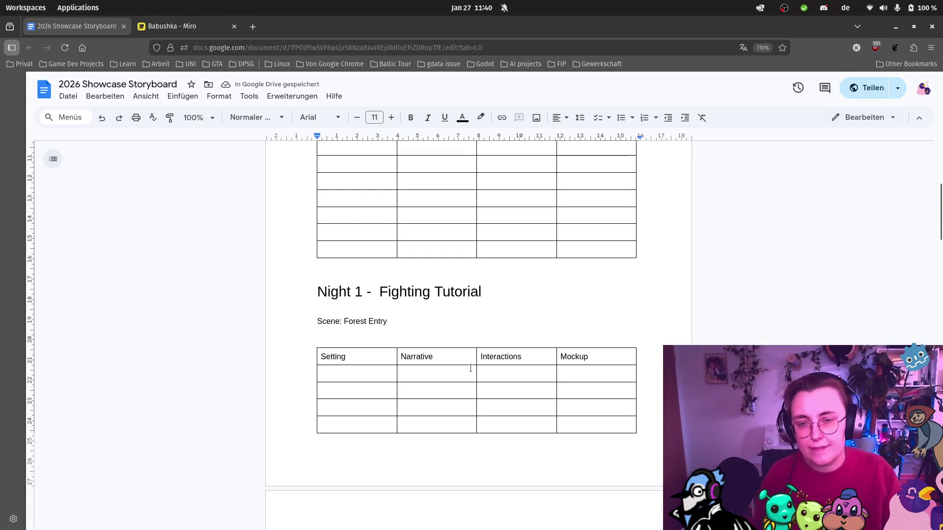
pyautogui.write('Short des')
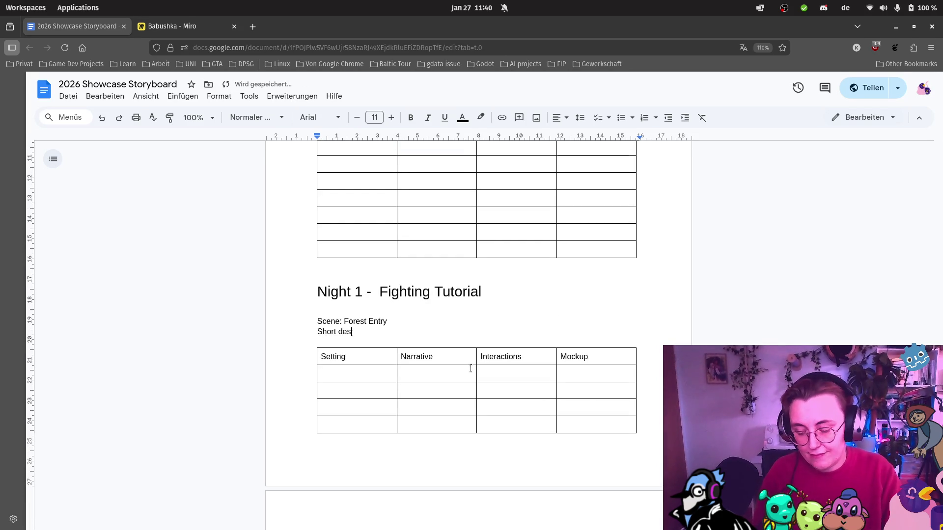
pyautogui.write('cription:')
pyautogui.press('Return')
# Begin the Night 1 bullet '- Intro cutscene: esna wakes up in the night,'
pyautogui.scroll(3, 442, 316)
pyautogui.scroll(3, 442, 316)
pyautogui.scroll(-4, 444, 309)
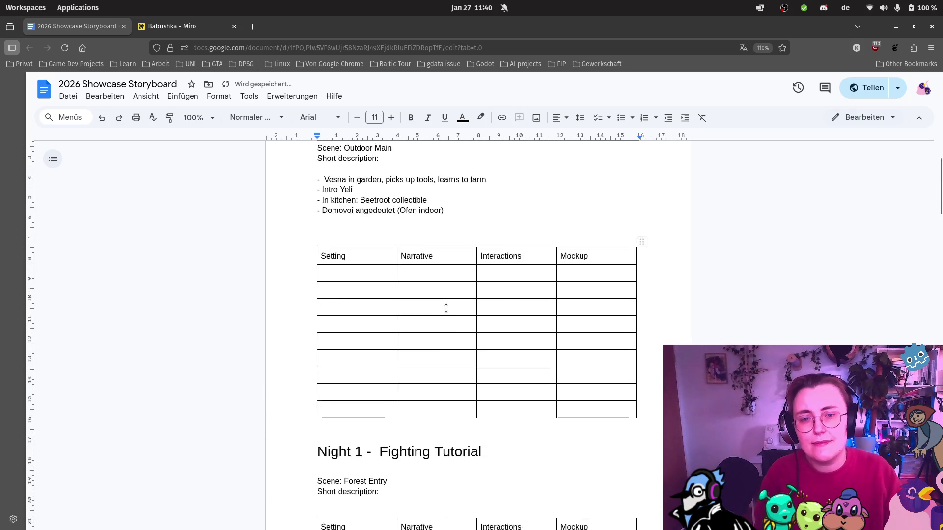
pyautogui.press('Return')
pyautogui.write('-')
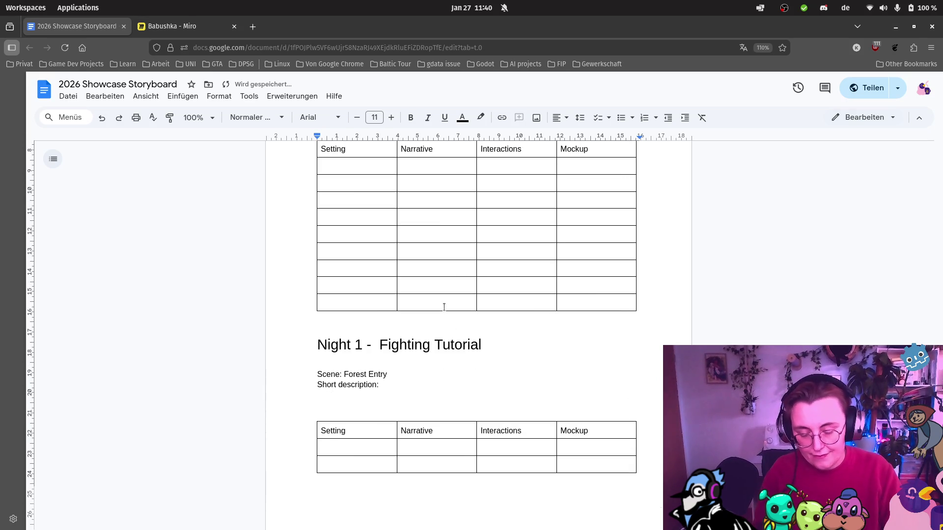
pyautogui.write(' Intro cutscene: ')
pyautogui.write('esna wakes up in the nigh')
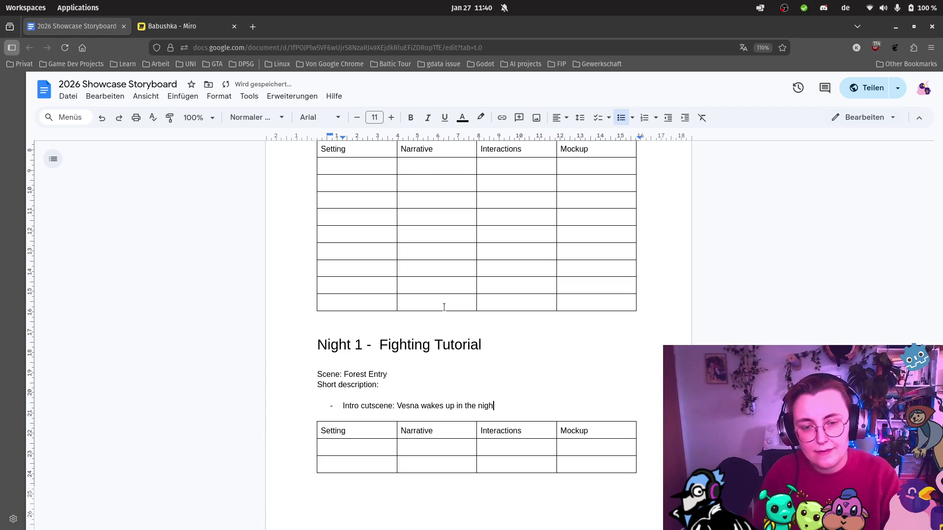
pyautogui.write('t,')
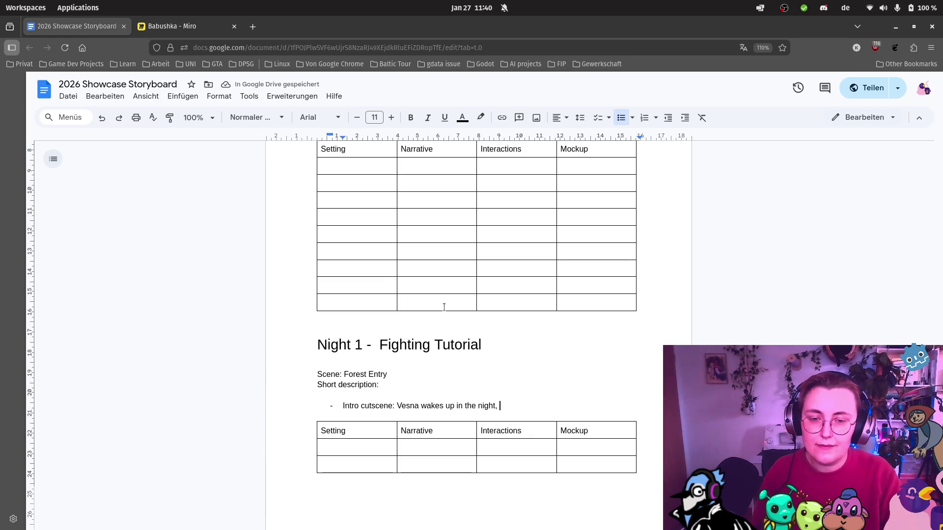
# Complete the intro cutscene bullet: leaves house with lantern, follows rustling bushes into roguelite maze
pyautogui.write('walks ')
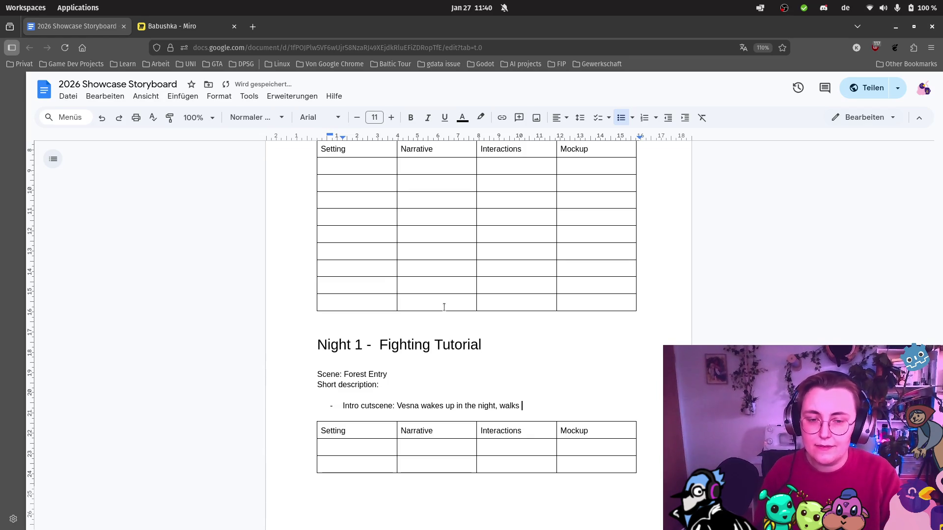
pyautogui.write('out of')
pyautogui.press('BackSpace')
pyautogui.press('BackSpace')
pyautogui.press('BackSpace')
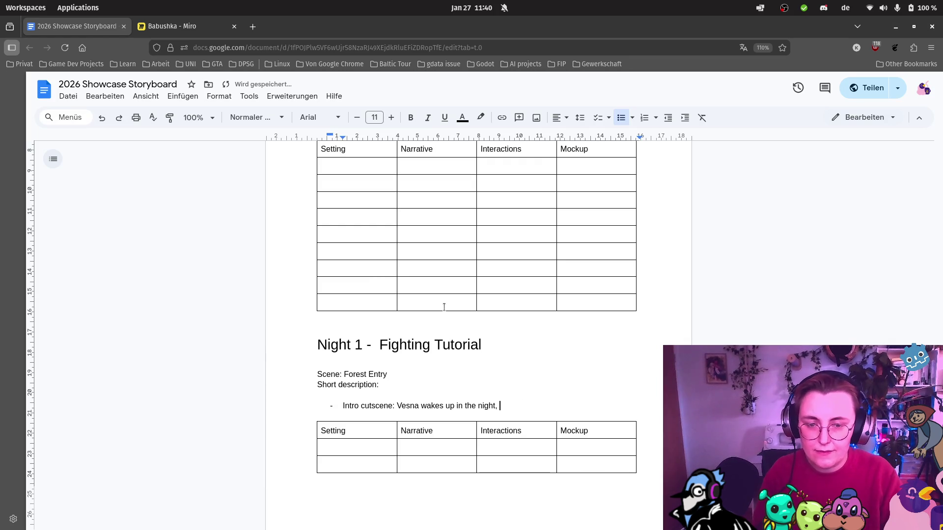
pyautogui.write('es out of the house ')
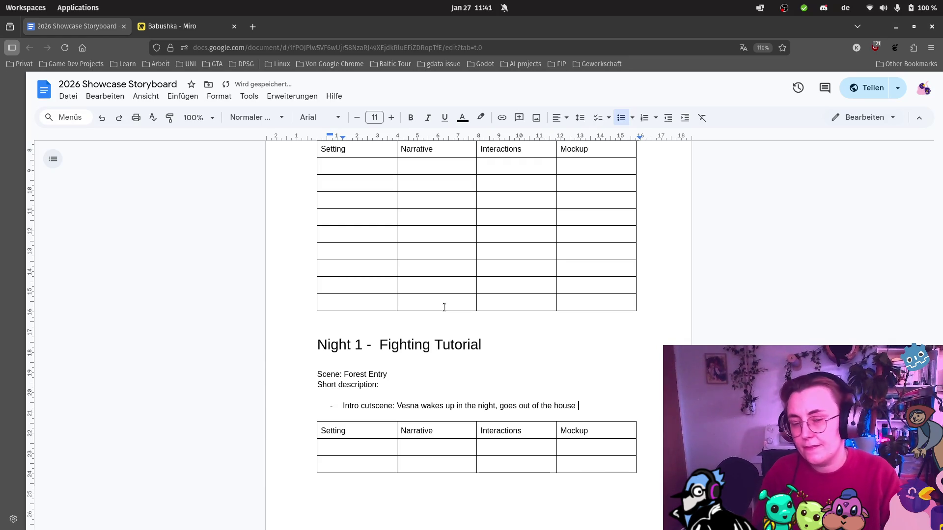
pyautogui.write('(with l')
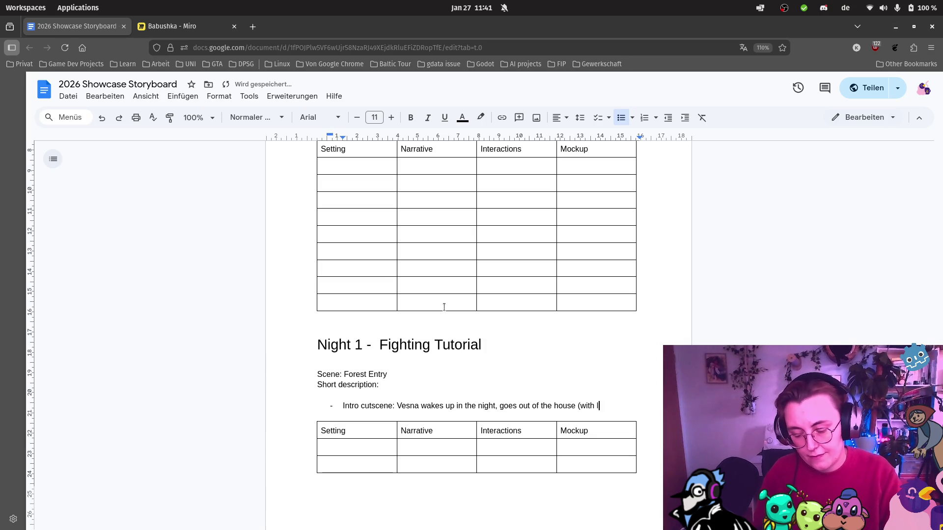
pyautogui.write('antern), ')
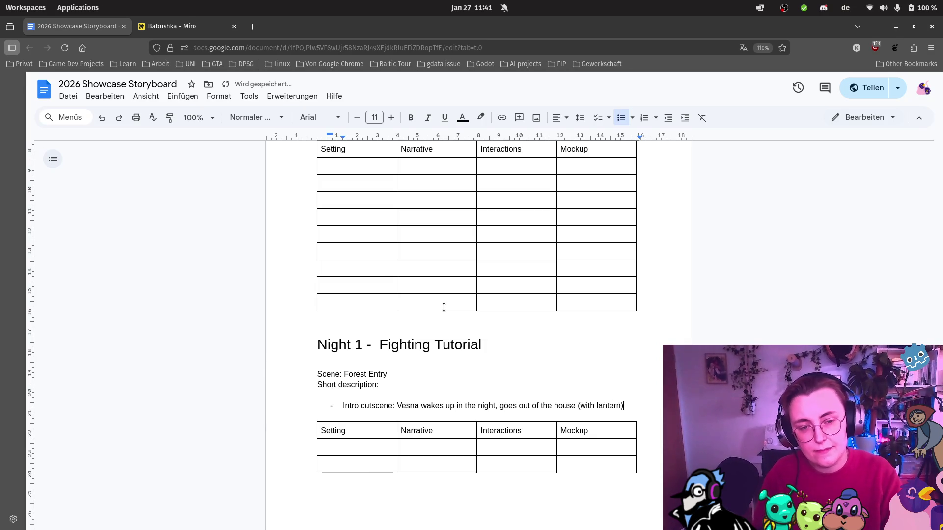
pyautogui.write('meets')
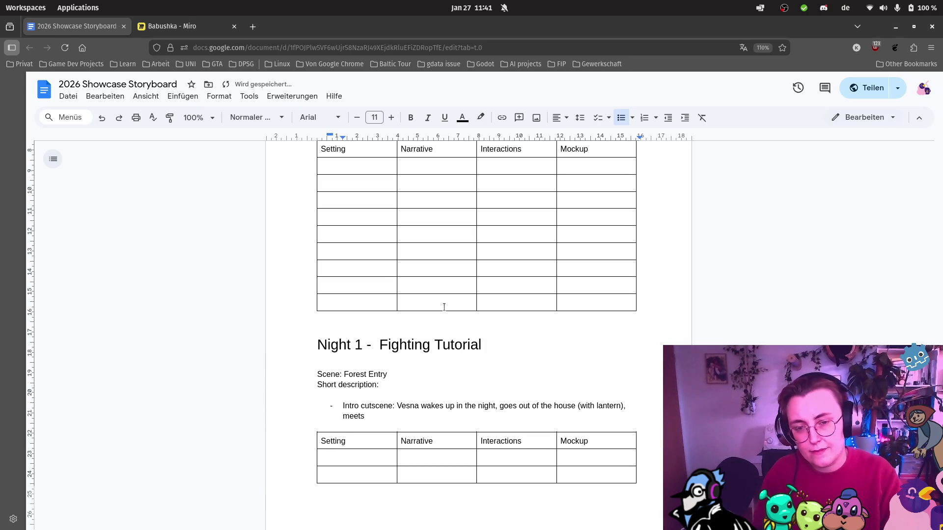
pyautogui.press('BackSpace')
pyautogui.press('BackSpace')
pyautogui.press('BackSpace')
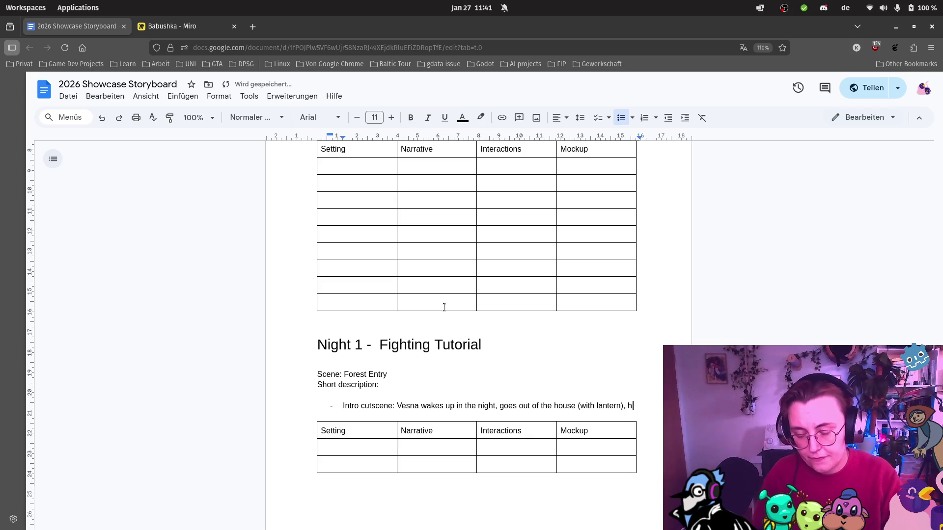
pyautogui.write('hearsrustling ')
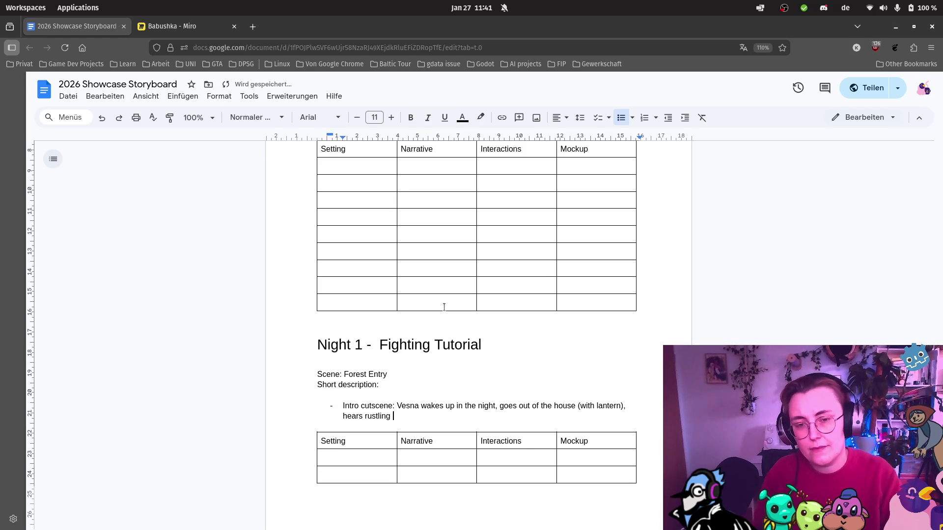
pyautogui.write('in the ')
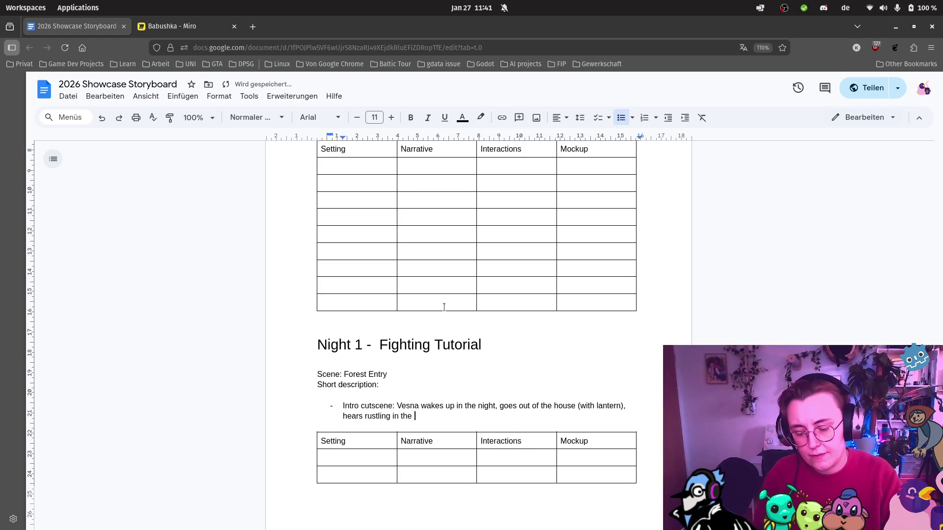
pyautogui.write('bushes, f')
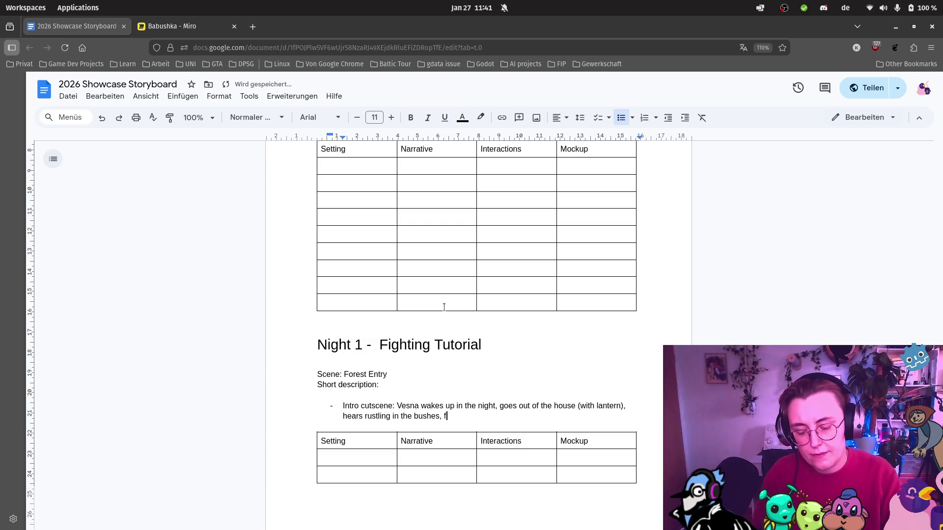
pyautogui.write('ollows it ')
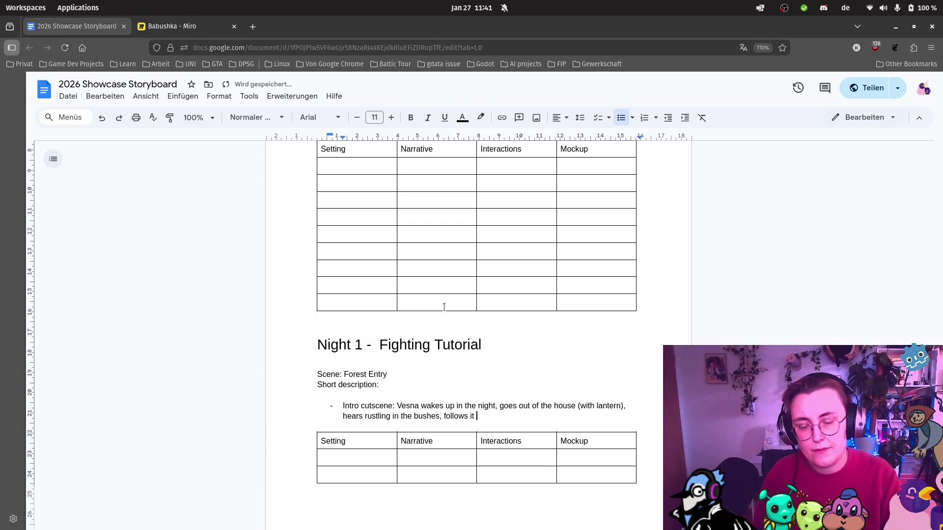
pyautogui.write('> ')
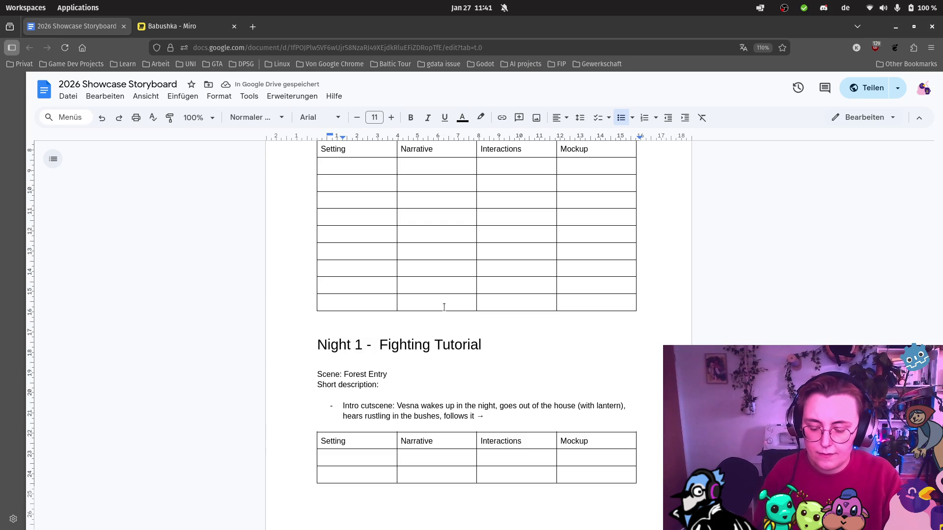
pyautogui.write('rogue')
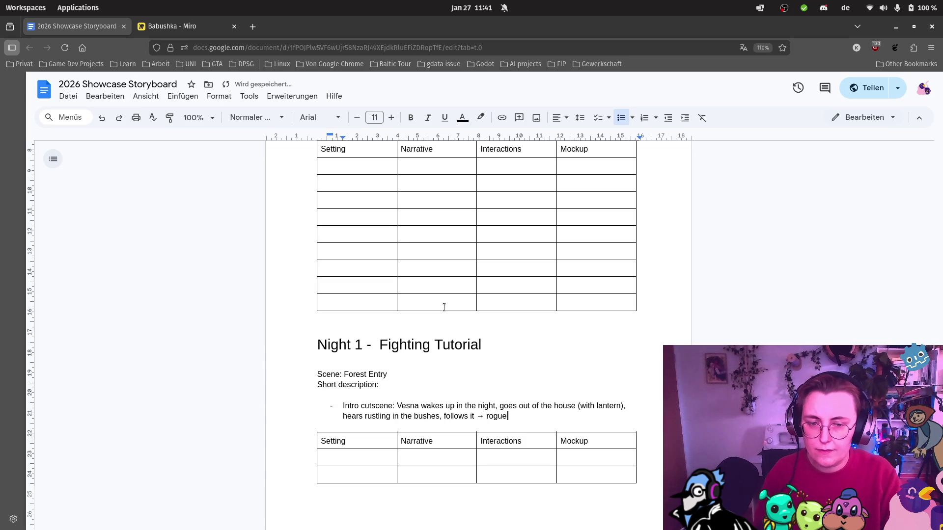
pyautogui.write('liste maze')
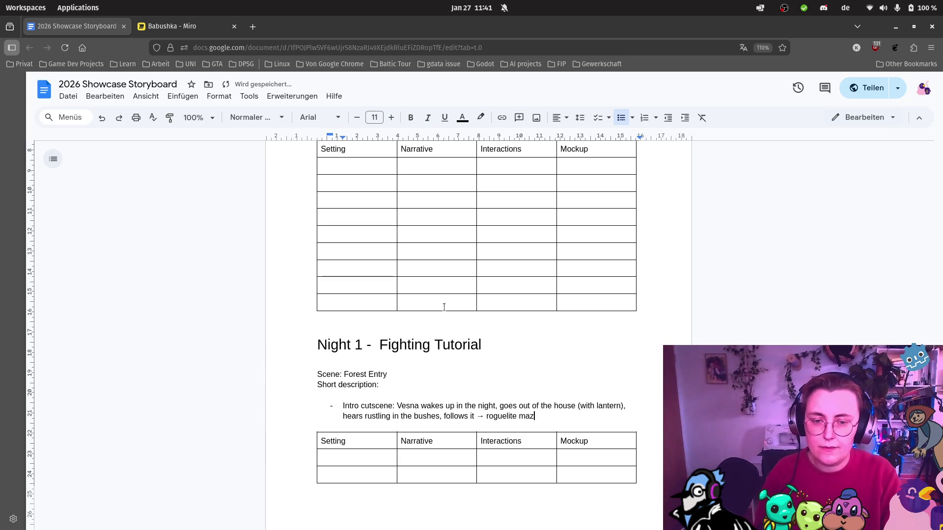
pyautogui.press('Return')
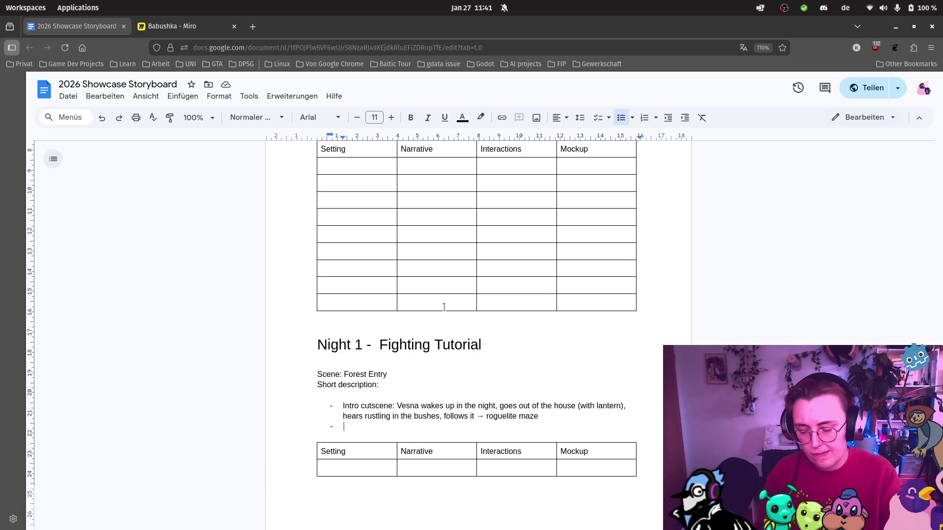
# Type the maze bullet 'first simple maze (3 rooms: fight1 , fight 2 and', fixing typos
pyautogui.write('first')
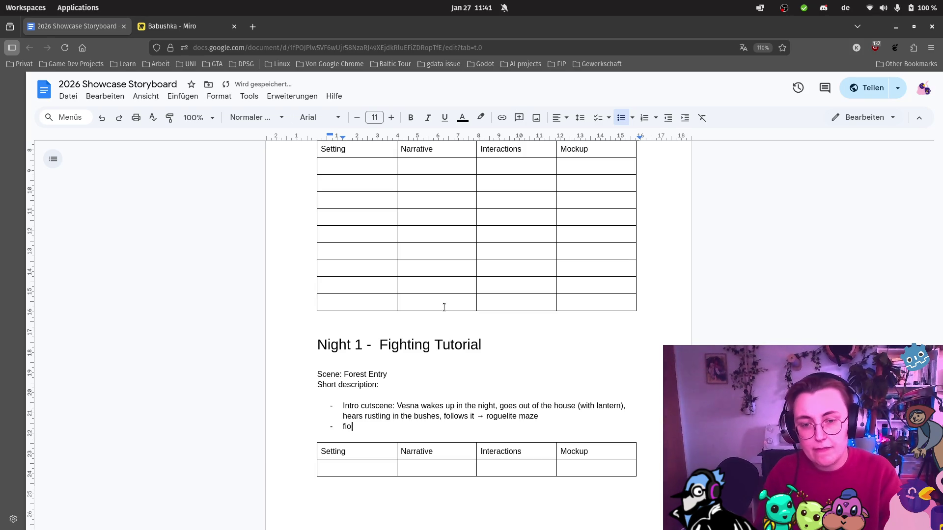
pyautogui.write(' simple')
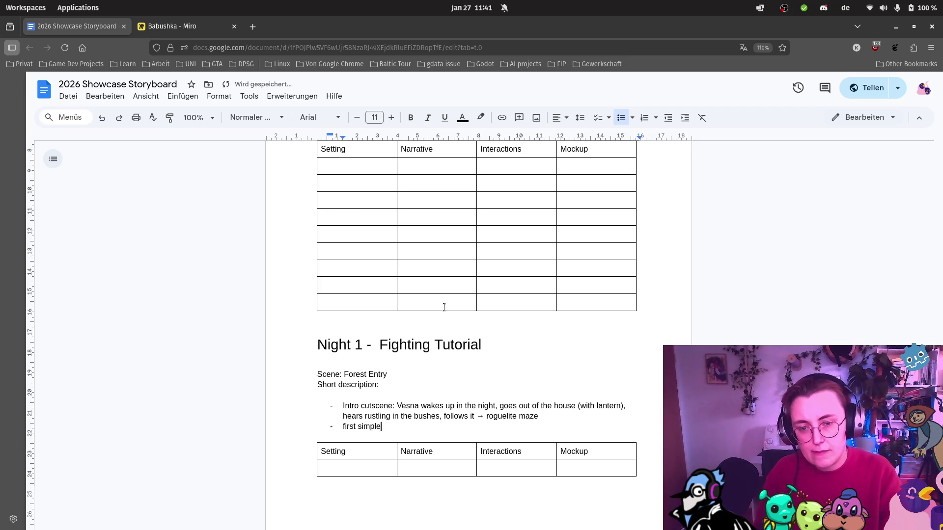
pyautogui.write(' maze (')
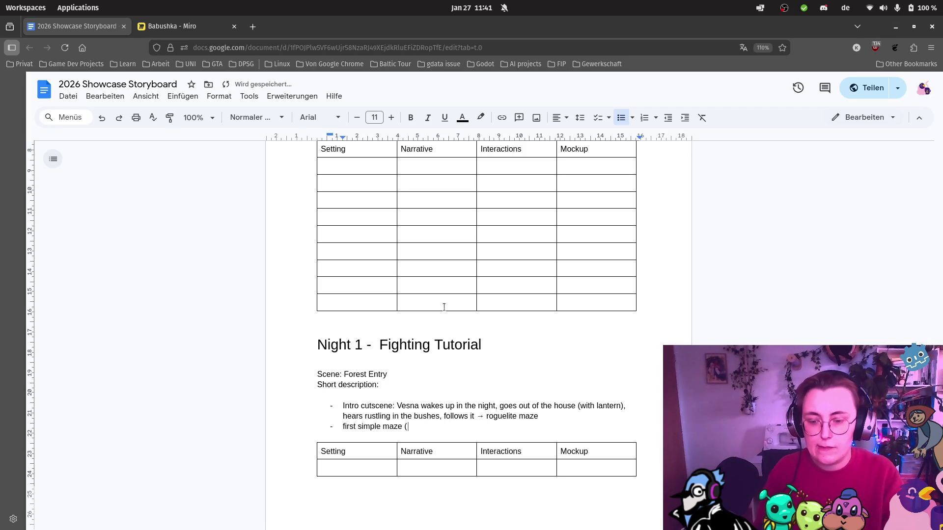
pyautogui.write('3 rooms,')
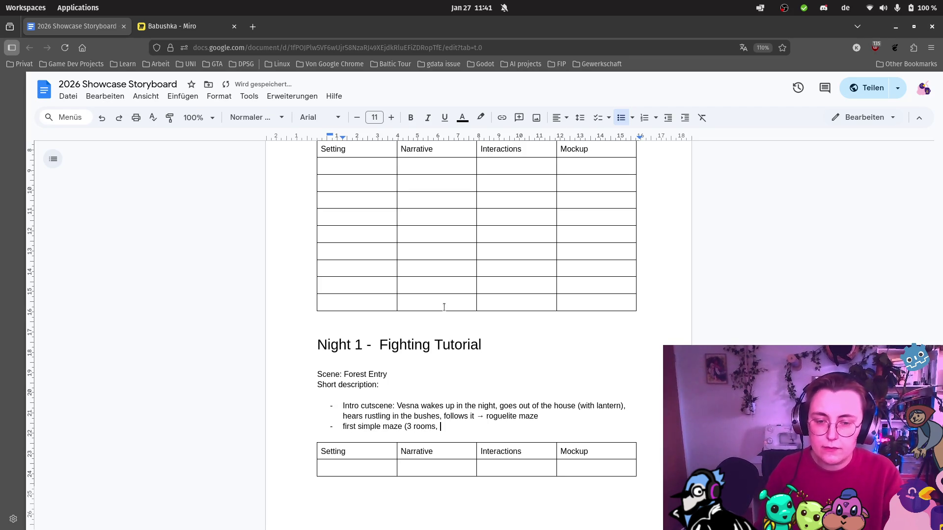
pyautogui.write(' fight fith')
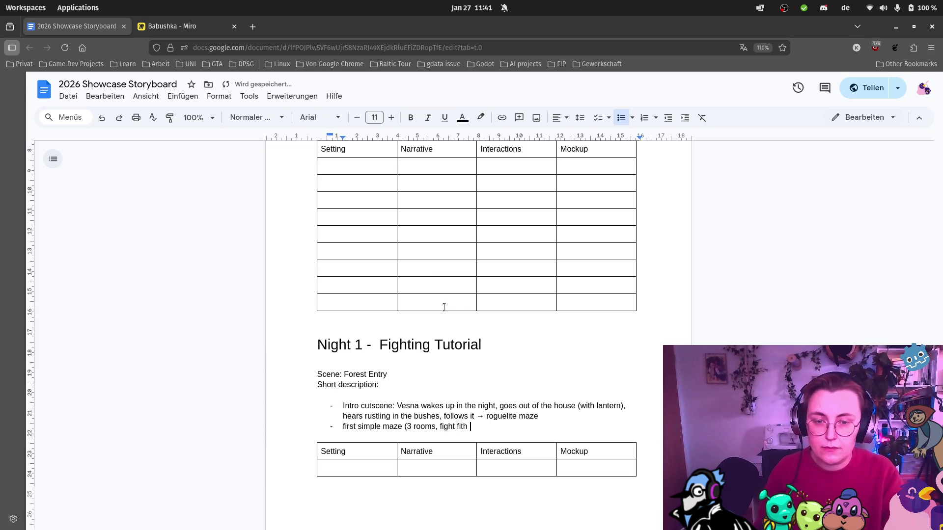
pyautogui.press('BackSpace')
pyautogui.press('BackSpace')
pyautogui.press('BackSpace')
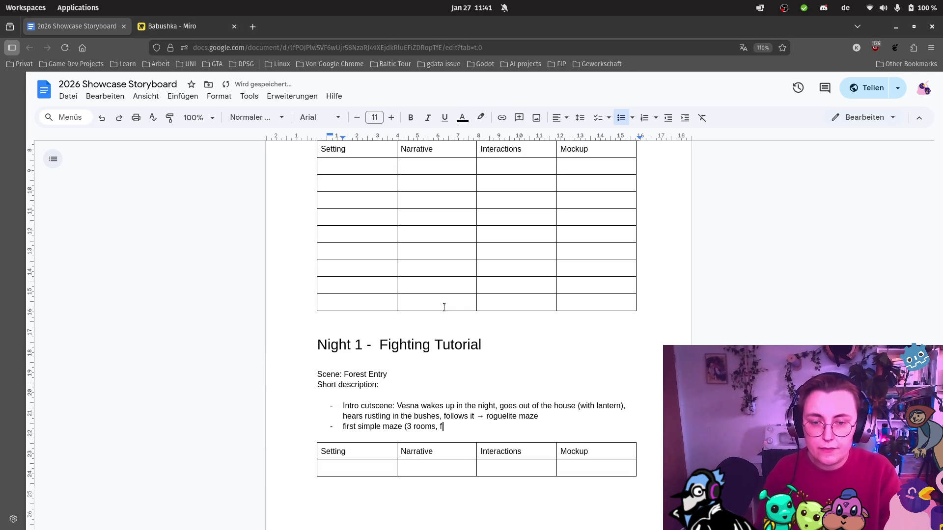
pyautogui.write('s: fight')
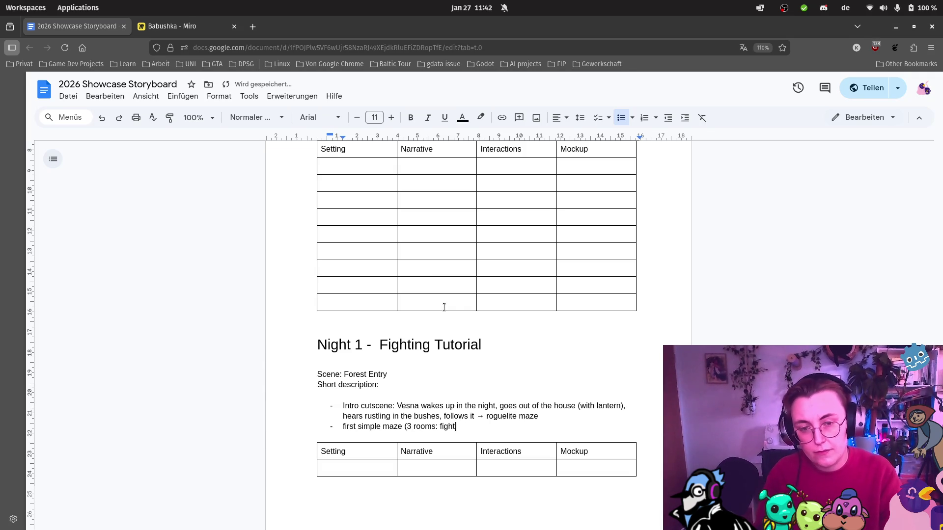
pyautogui.write('1 , ')
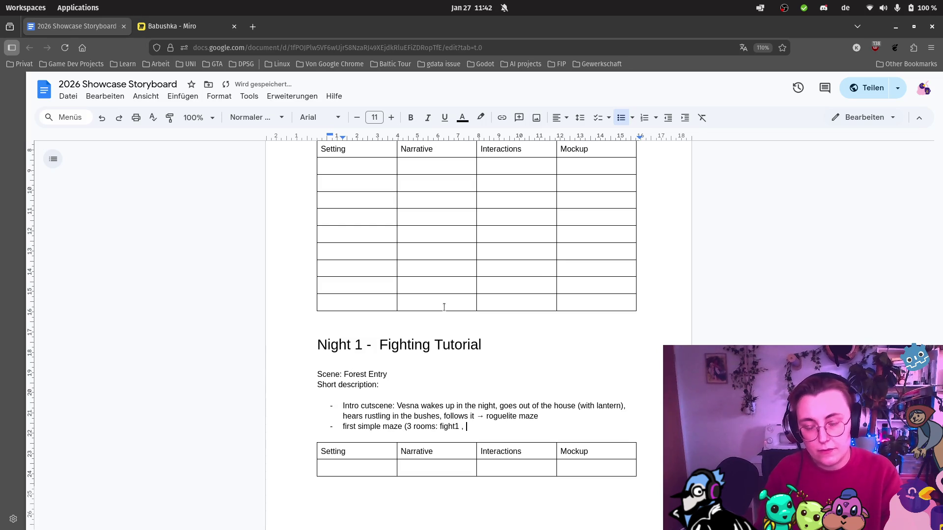
pyautogui.write('fight 2 and')
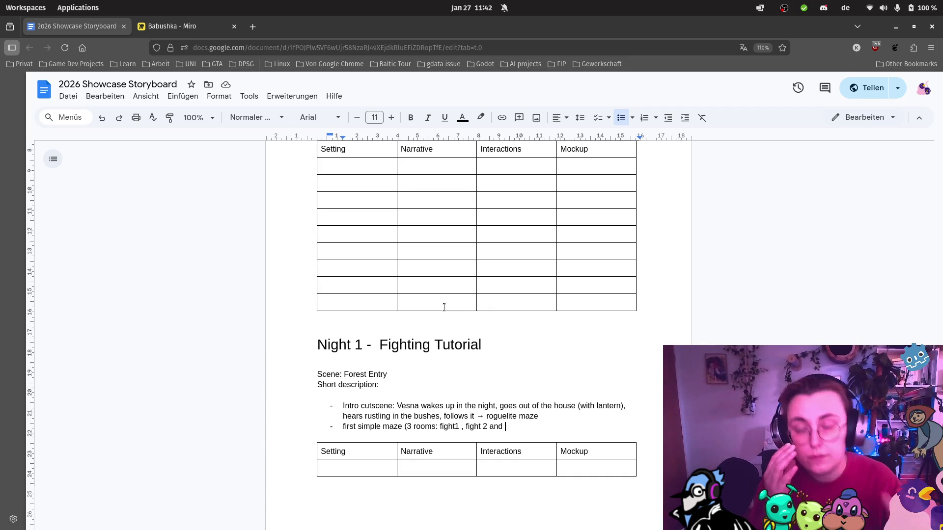
# Look over the Babushka Miro board's Cult of the Lamb loop, then return to Docs
pyautogui.click(201, 28)
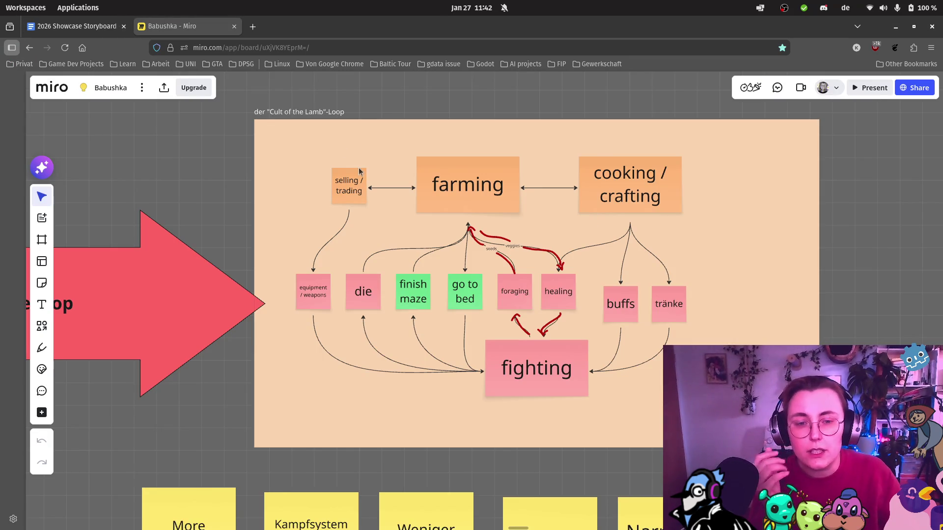
pyautogui.scroll(-5, 353, 162)
pyautogui.scroll(-2, 353, 160)
pyautogui.moveTo(314, 99); pyautogui.dragTo(333, 272)
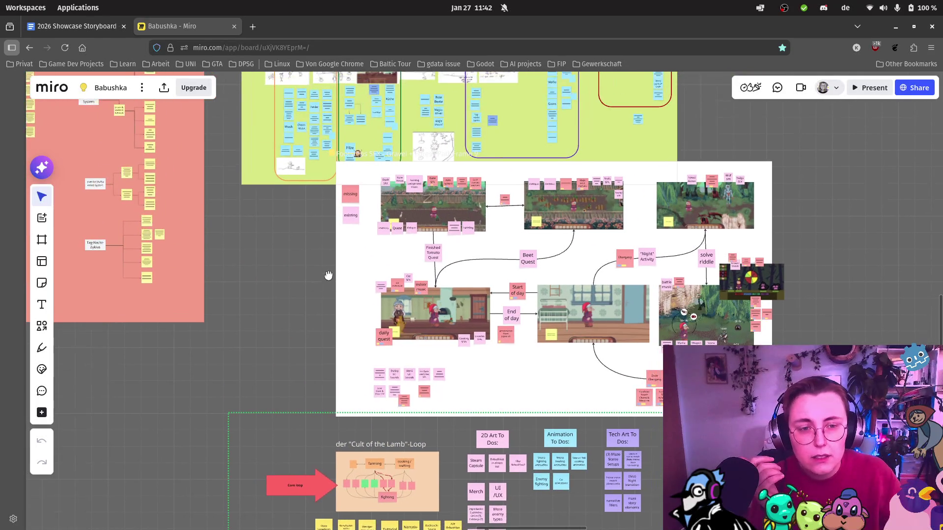
pyautogui.scroll(5, 756, 160)
pyautogui.scroll(2, 528, 219)
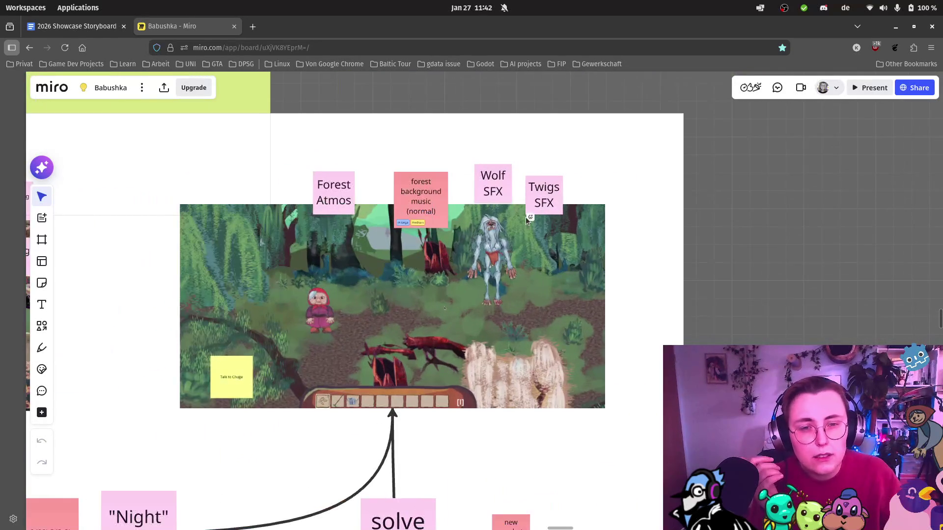
pyautogui.scroll(2, 517, 198)
pyautogui.scroll(-4, 516, 201)
pyautogui.scroll(-5, 413, 176)
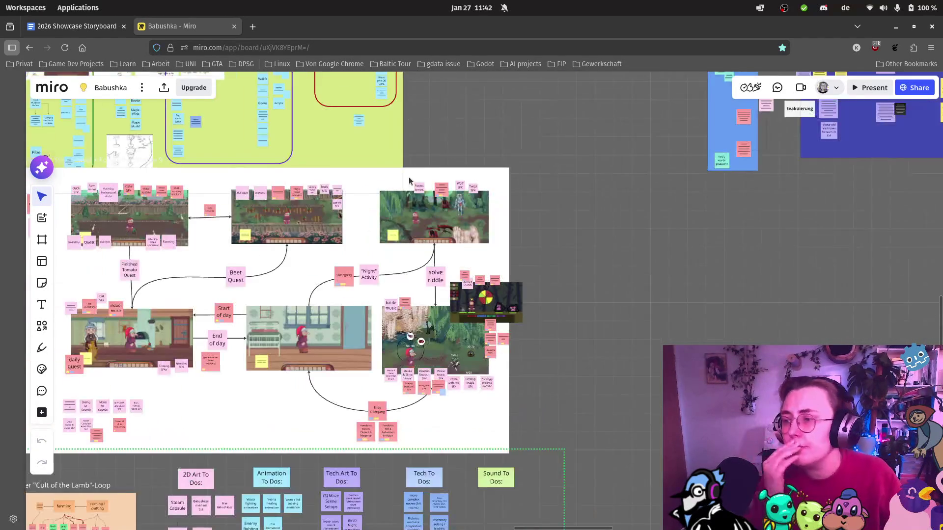
pyautogui.scroll(5, 441, 222)
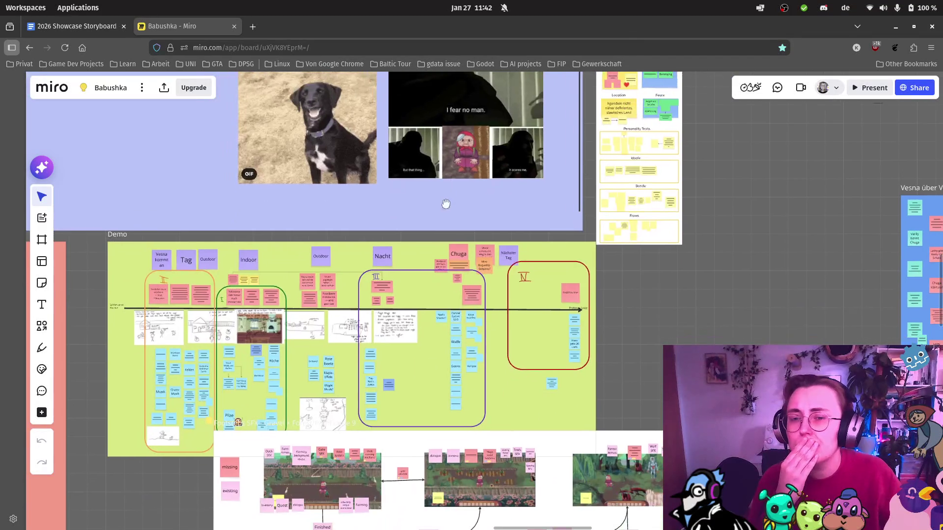
pyautogui.scroll(3, 307, 256)
pyautogui.scroll(-5, 326, 276)
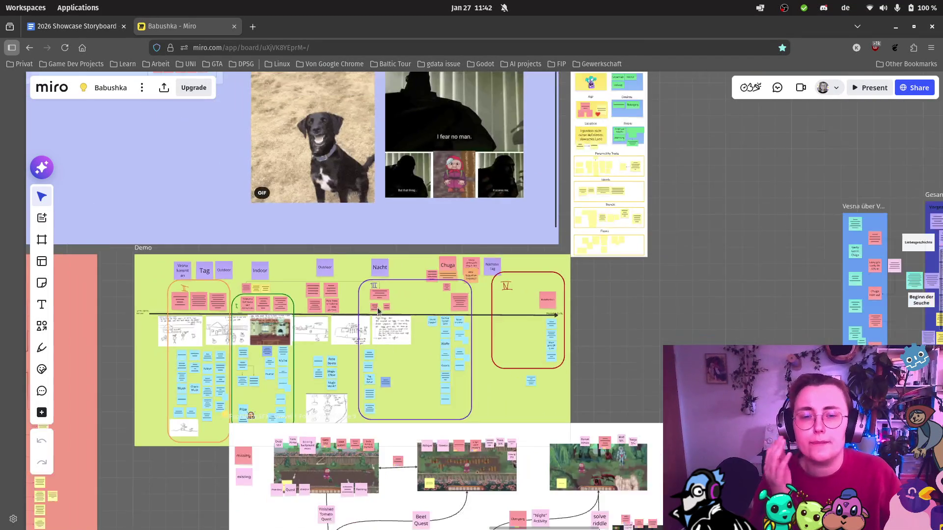
pyautogui.scroll(-5, 366, 283)
pyautogui.scroll(6, 281, 319)
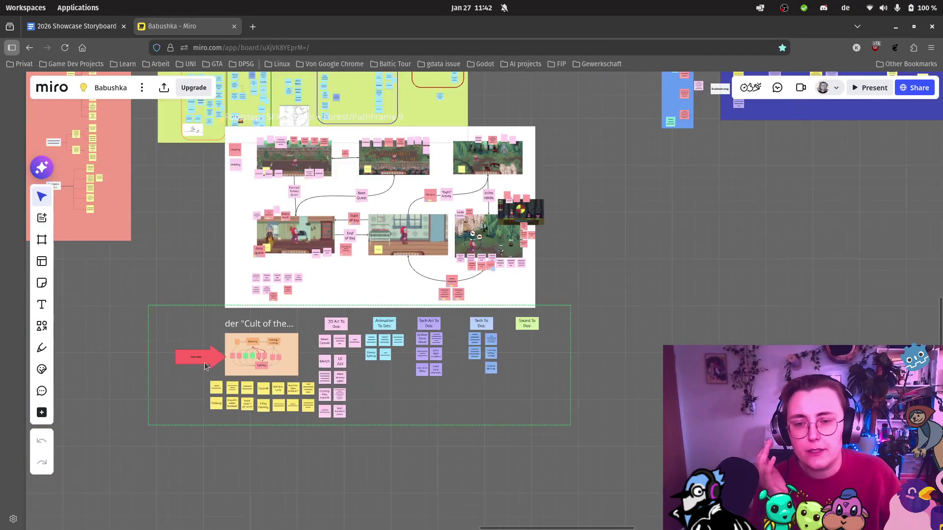
pyautogui.scroll(-3, 269, 330)
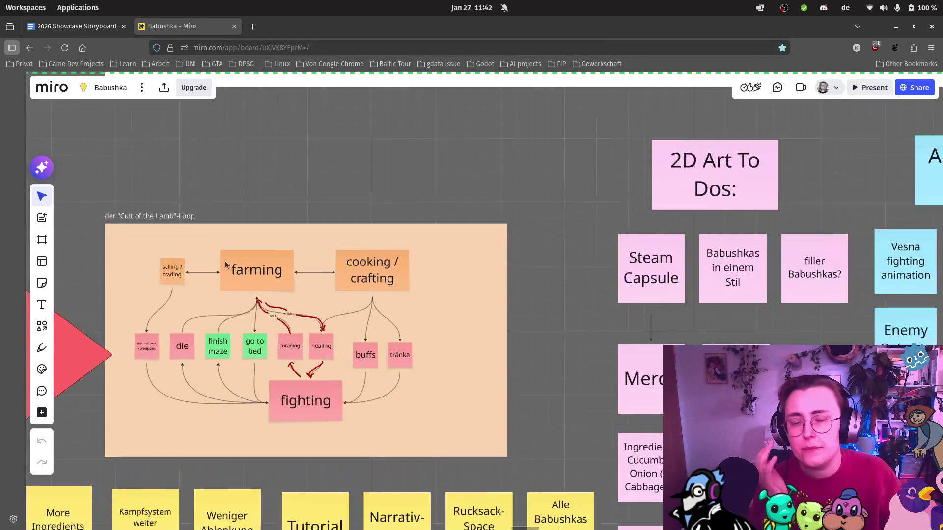
pyautogui.click(78, 26)
# Close the maze bullet with 'chuga)' and add the bullet 'get transported back to bed'
pyautogui.click(533, 426)
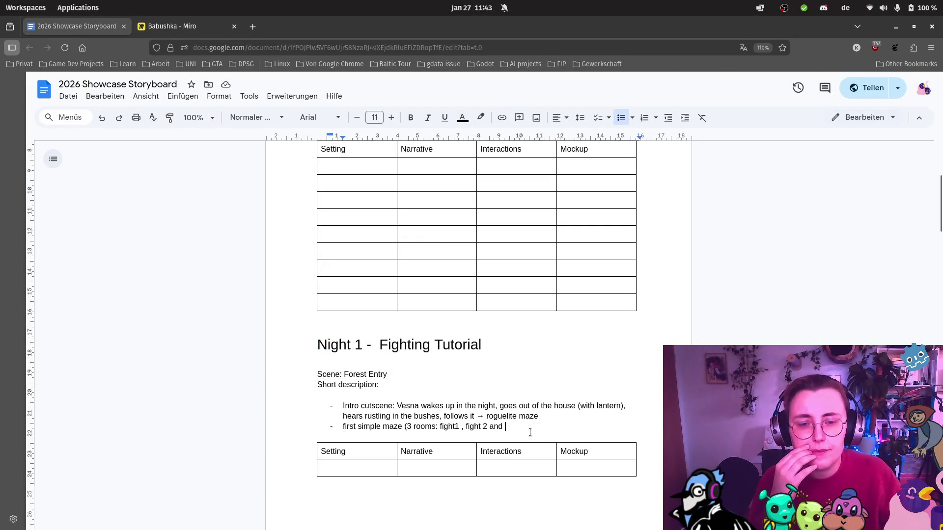
pyautogui.write('chuga')
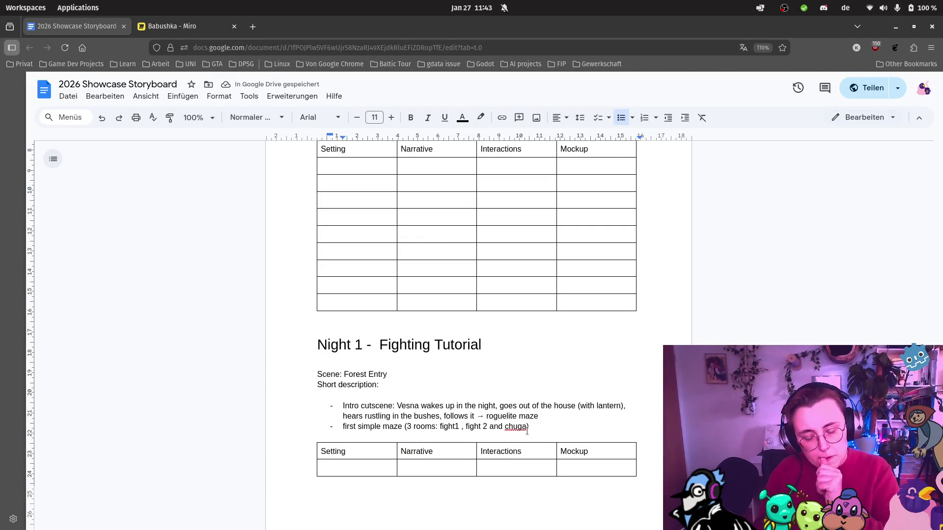
pyautogui.press('Return')
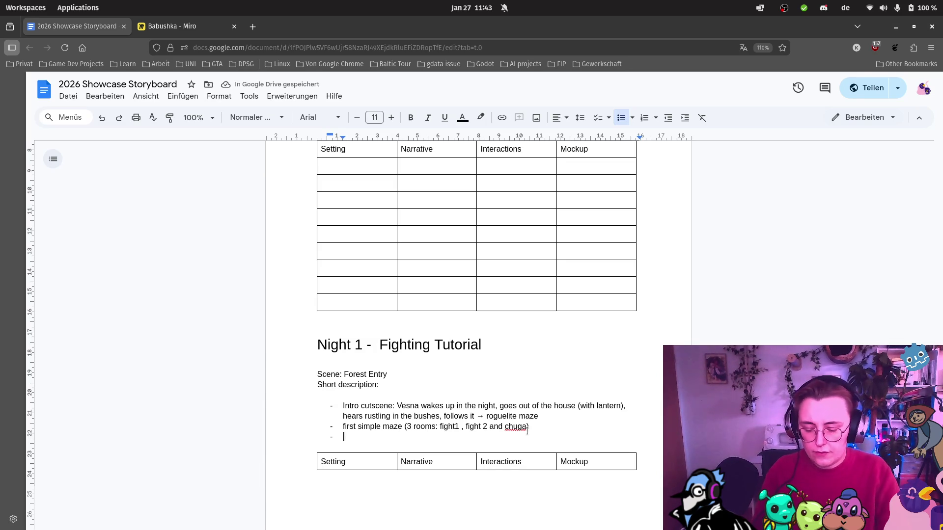
pyautogui.write('get')
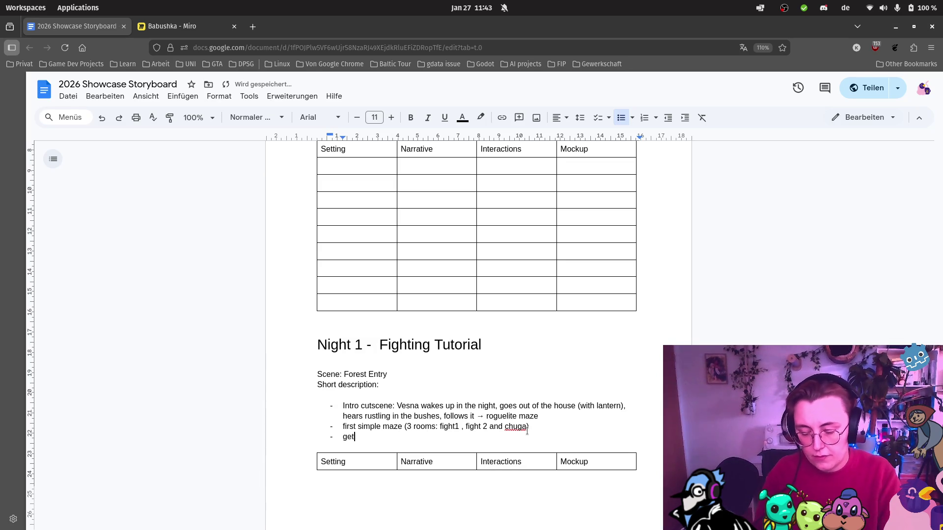
pyautogui.write(' transporter ')
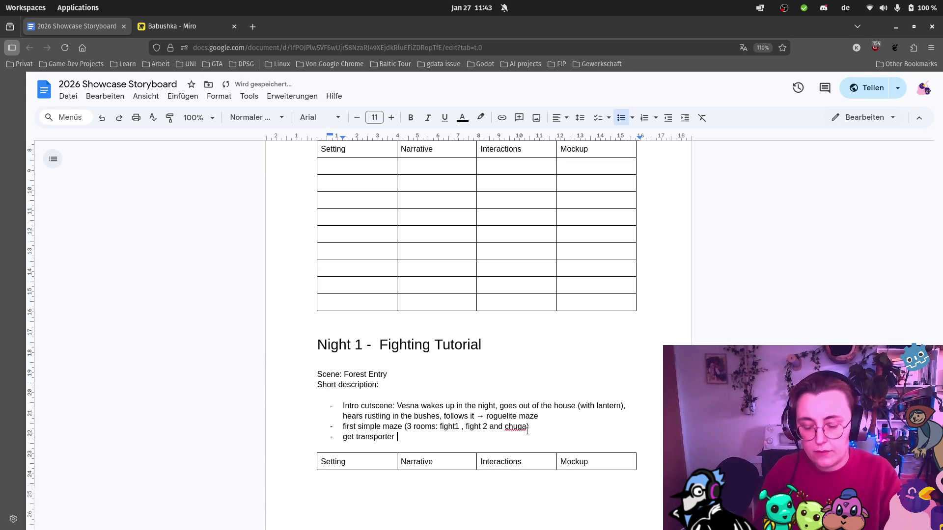
pyautogui.press('BackSpace')
pyautogui.press('BackSpace')
pyautogui.write('d back to')
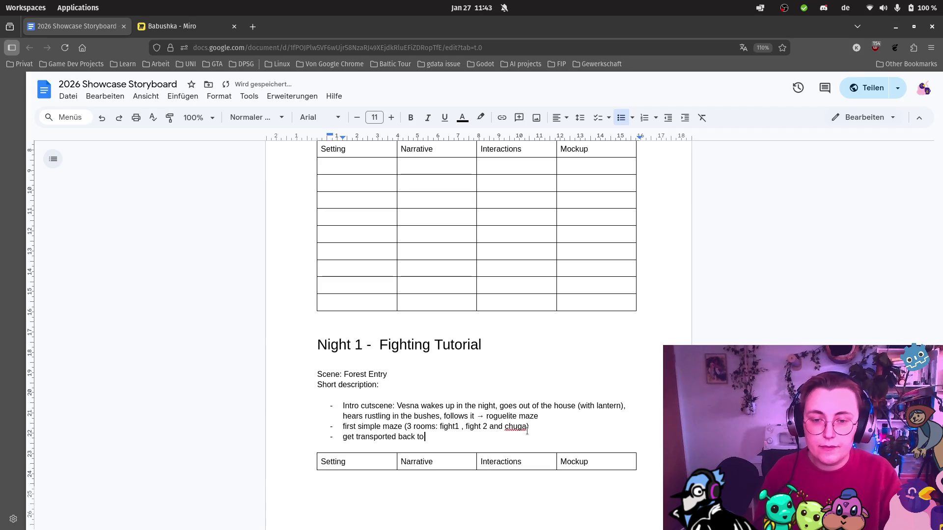
pyautogui.write(' bed')
# Add the bullet 'transition: night --> day' to the Night 1 list
pyautogui.press('Return')
pyautogui.write('nigh')
pyautogui.press('BackSpace')
pyautogui.press('BackSpace')
pyautogui.press('BackSpace')
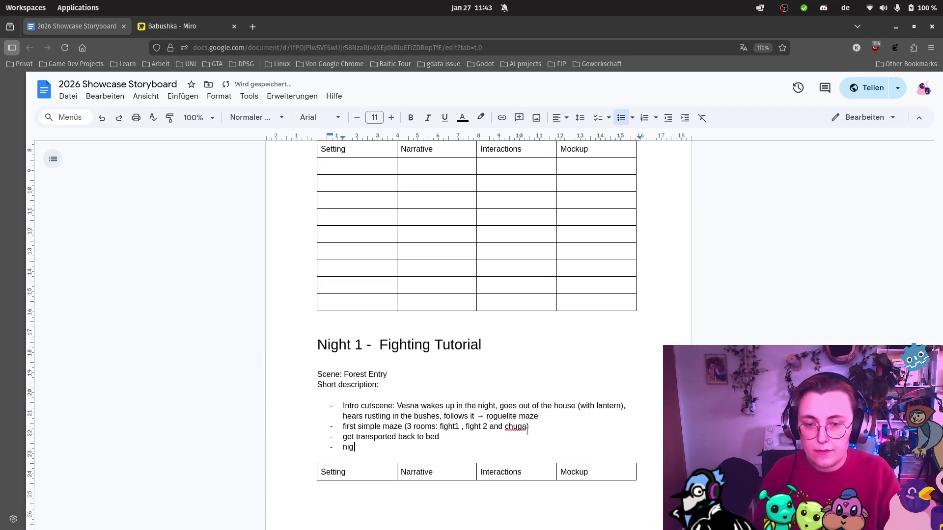
pyautogui.write('transi')
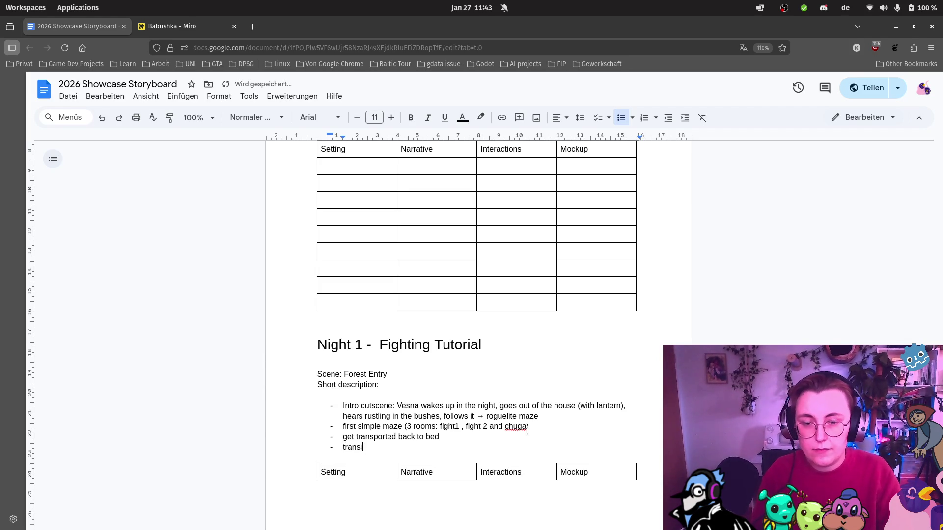
pyautogui.write('tion:')
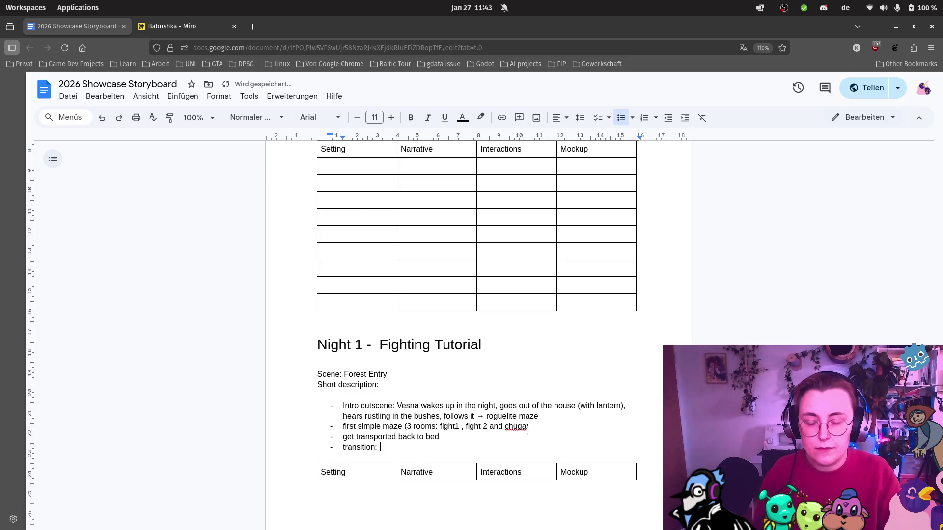
pyautogui.write('night ')
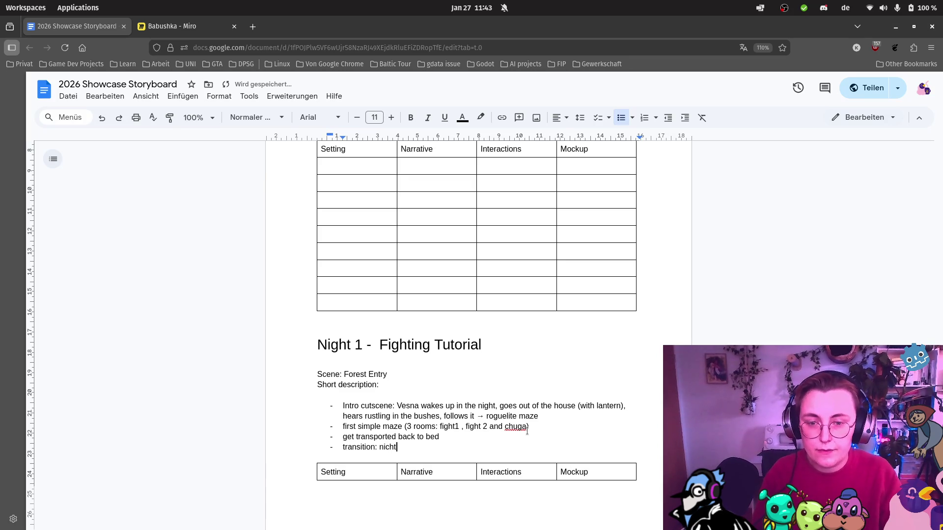
pyautogui.write('--> day')
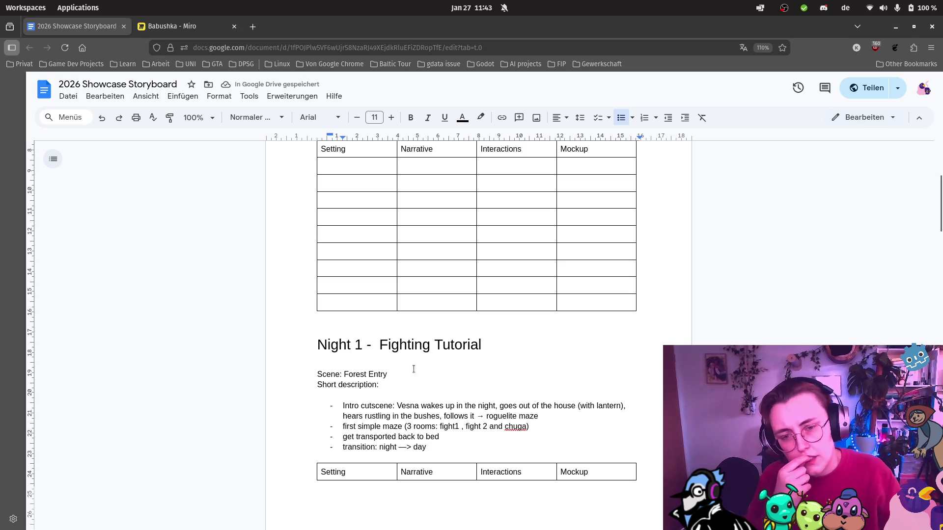
pyautogui.click(382, 396)
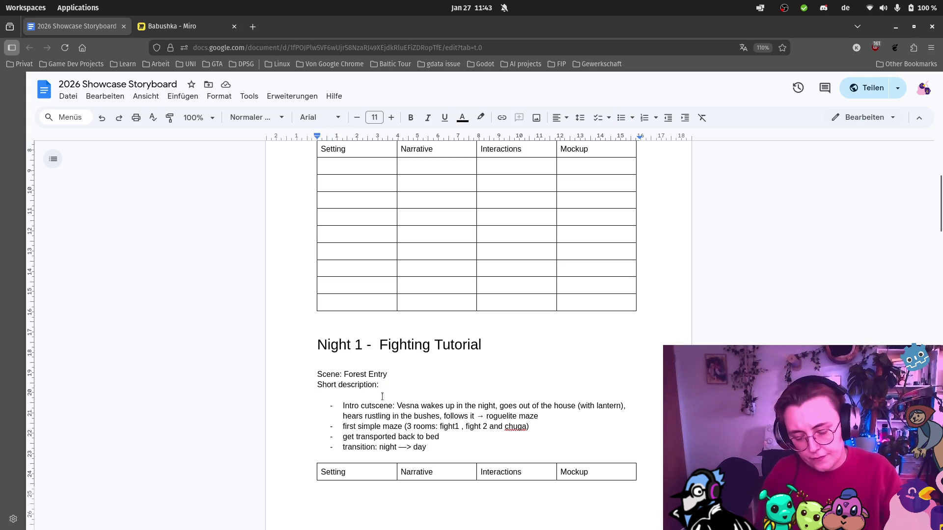
# Insert a 'transition: day -> night' bullet at the top of the Night 1 list
pyautogui.press('Return')
pyautogui.hotkey('ctrl', 'shift', '8')
pyautogui.write('tran')
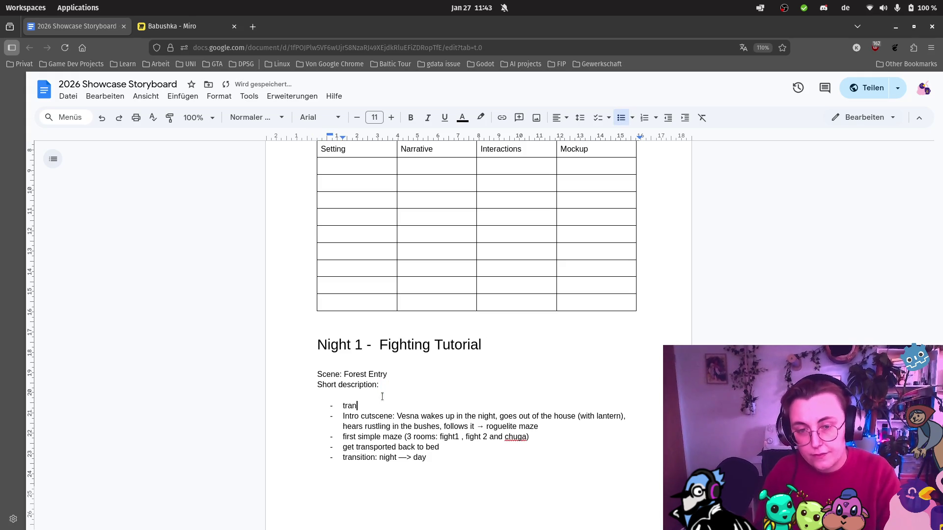
pyautogui.write('sition: day -> night')
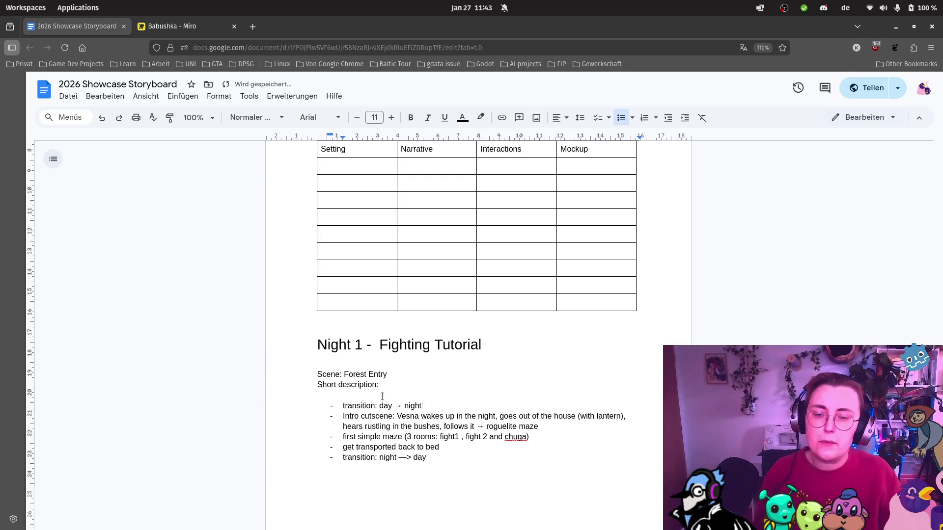
pyautogui.scroll(-10, 382, 397)
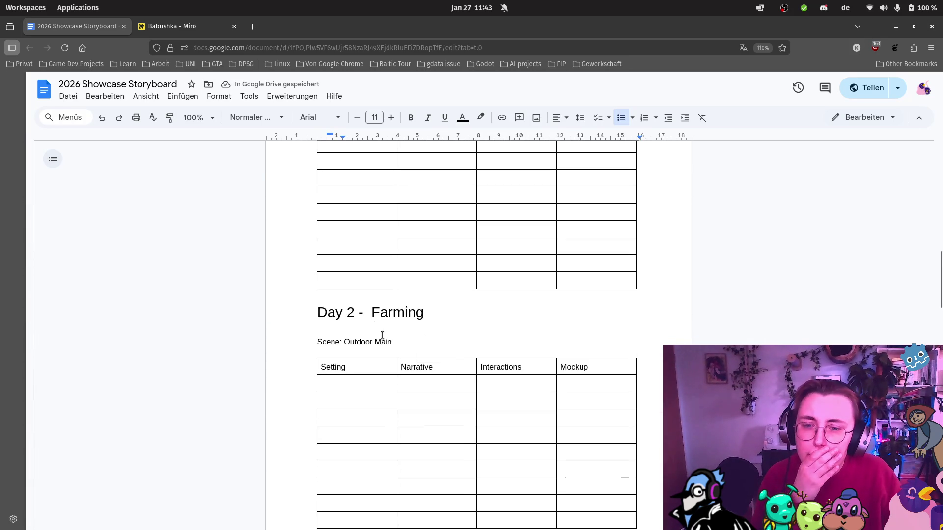
# Add a 'short description' line under Day 2's 'Scene: Outdoor Main'
pyautogui.click(402, 342)
pyautogui.press('Return')
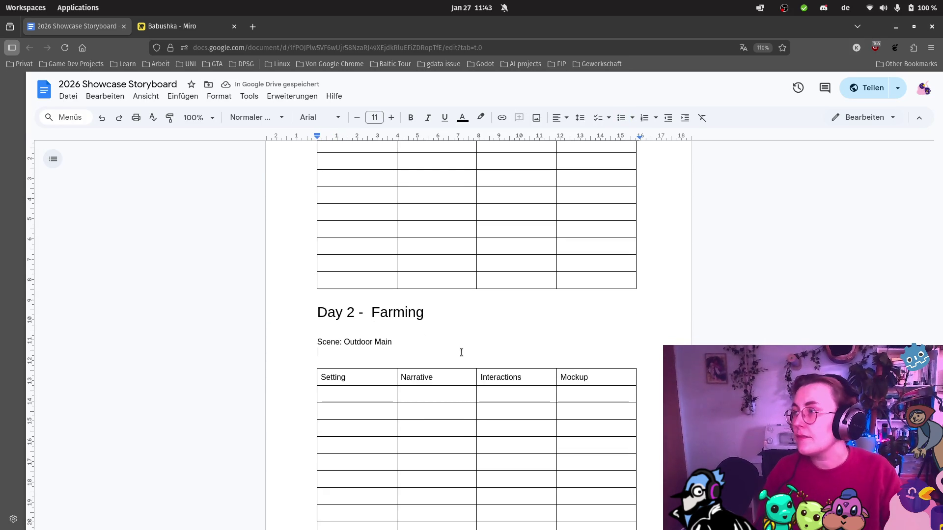
pyautogui.write('short description')
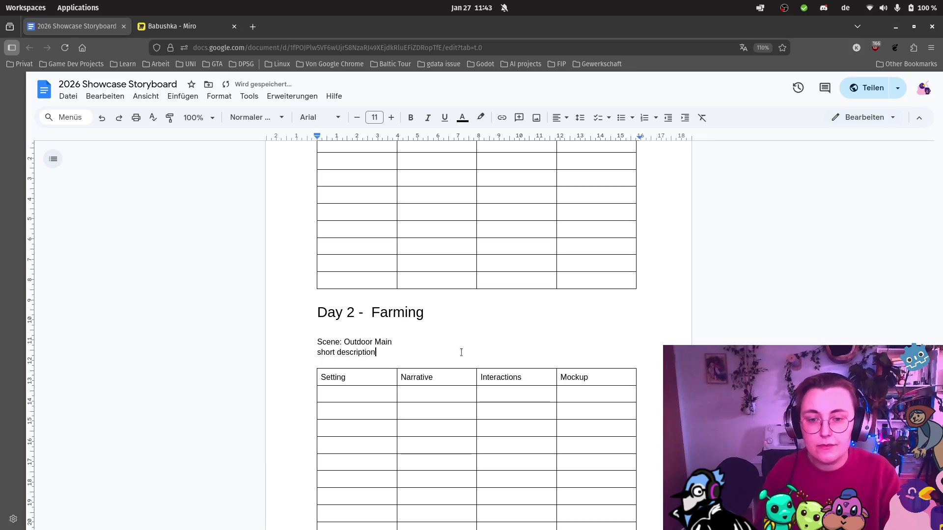
pyautogui.press('Return')
pyautogui.scroll(10, 487, 349)
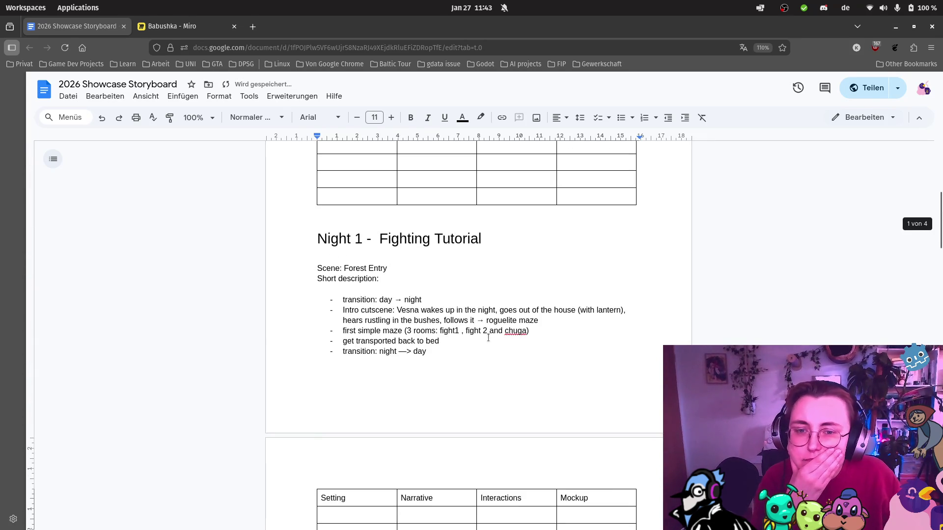
pyautogui.scroll(5, 459, 326)
pyautogui.scroll(-10, 455, 317)
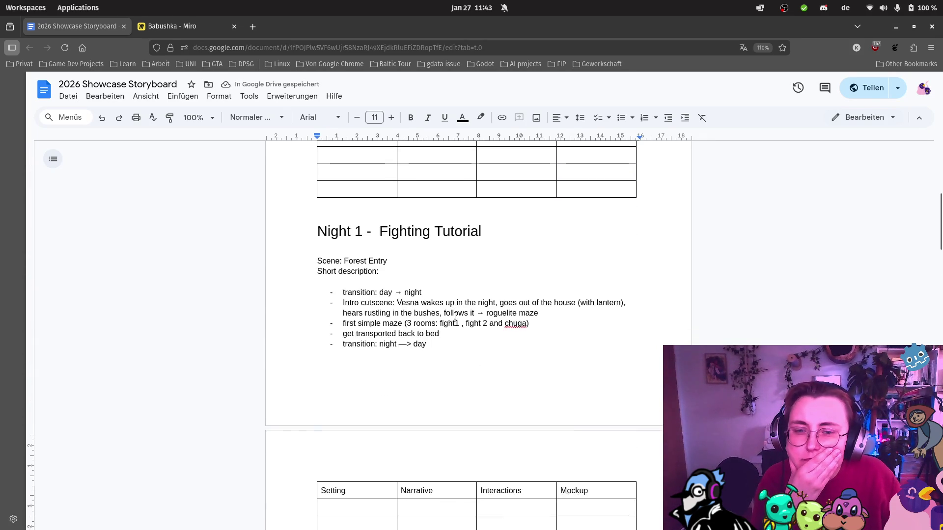
pyautogui.scroll(5, 455, 315)
pyautogui.scroll(-8, 455, 315)
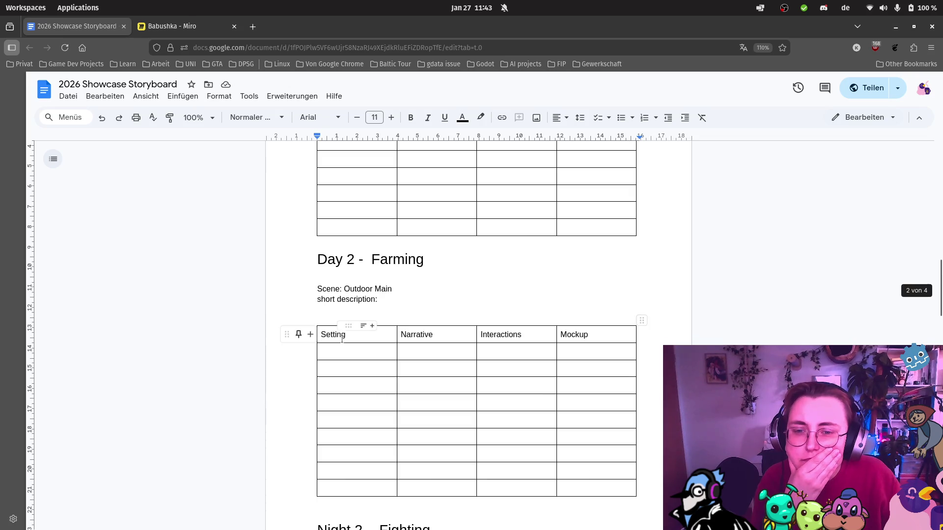
# Capitalize the new line to 'Short description'
pyautogui.click(324, 300)
pyautogui.press('BackSpace')
pyautogui.write('S')
pyautogui.scroll(4, 540, 318)
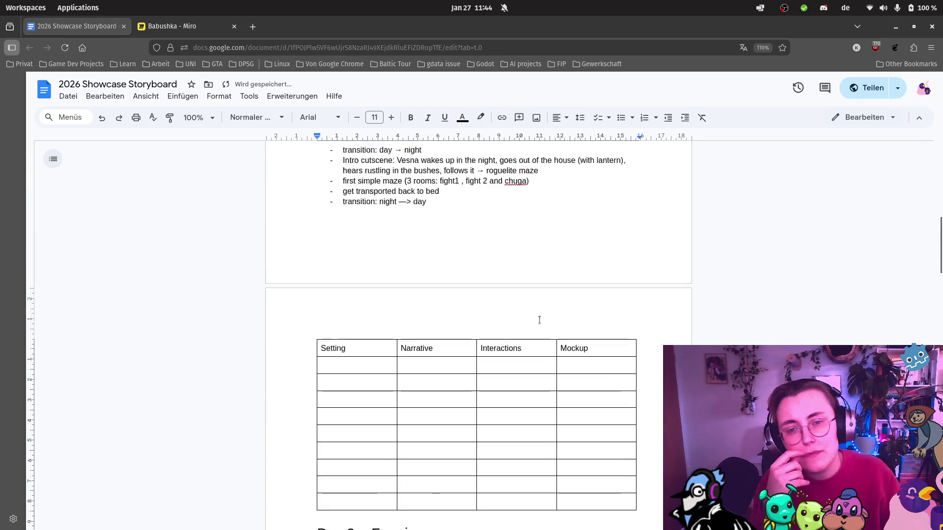
pyautogui.click(408, 389)
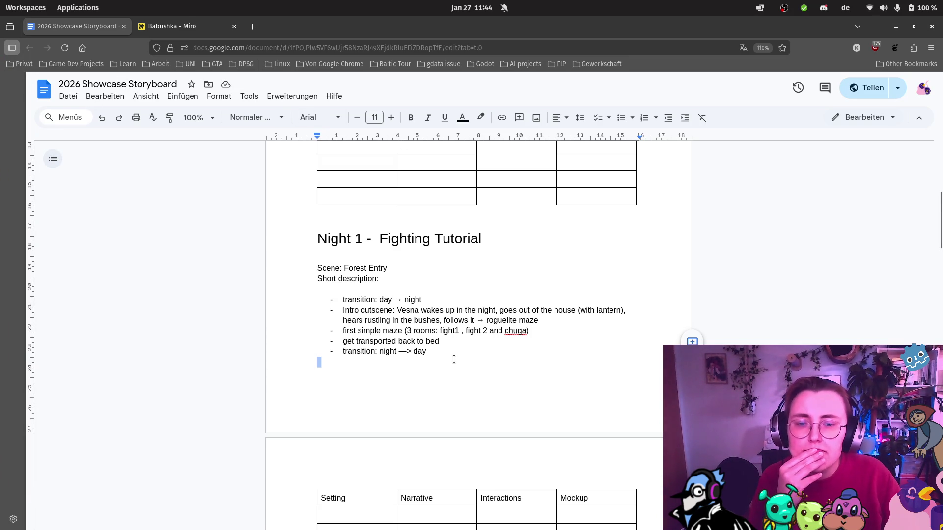
pyautogui.scroll(-8, 454, 359)
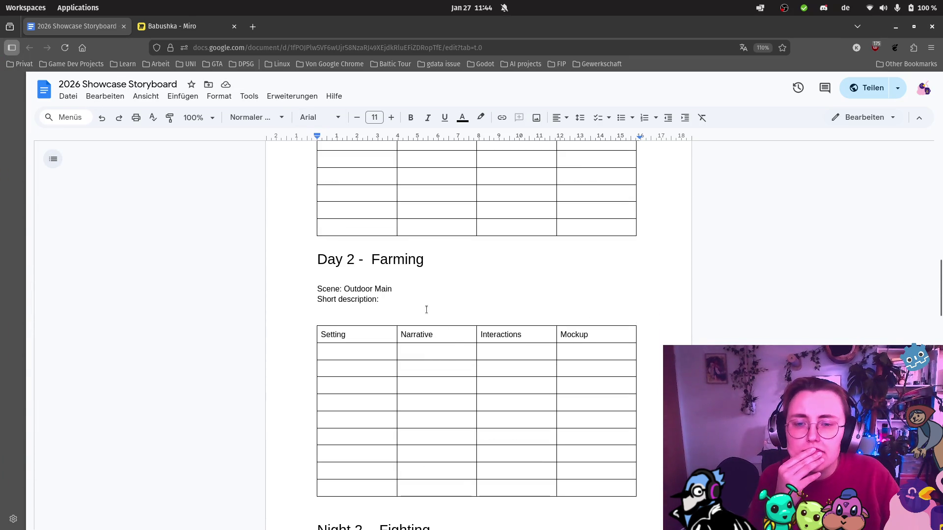
# Add Day 2's bullet '- Vesna gets out of bed, walks outside -> plants have grown' plus an empty bullet
pyautogui.click(420, 301)
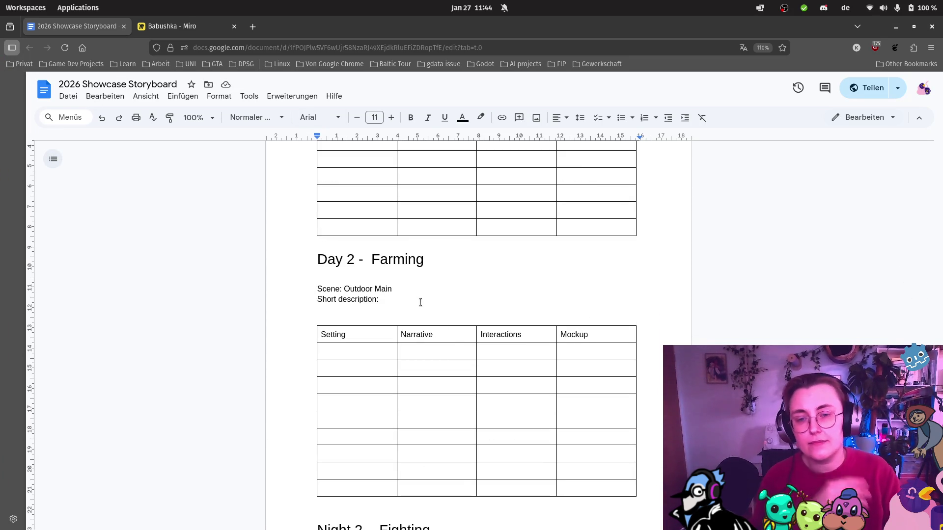
pyautogui.press('Return')
pyautogui.press('Return')
pyautogui.write('- ')
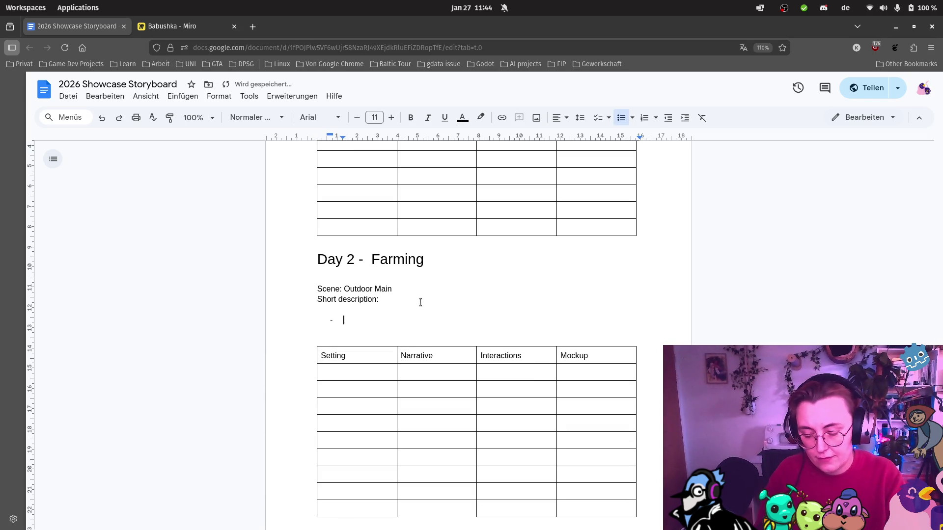
pyautogui.write('Vesna ')
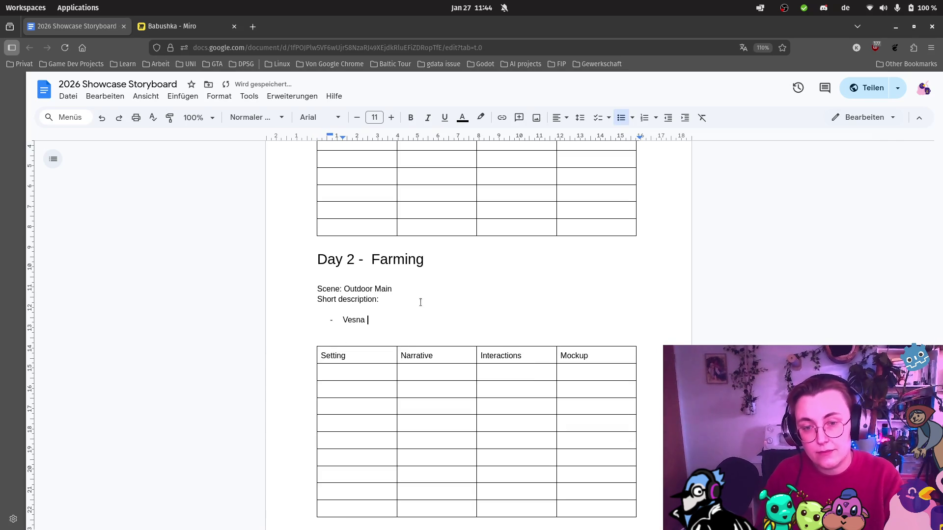
pyautogui.write('gets out')
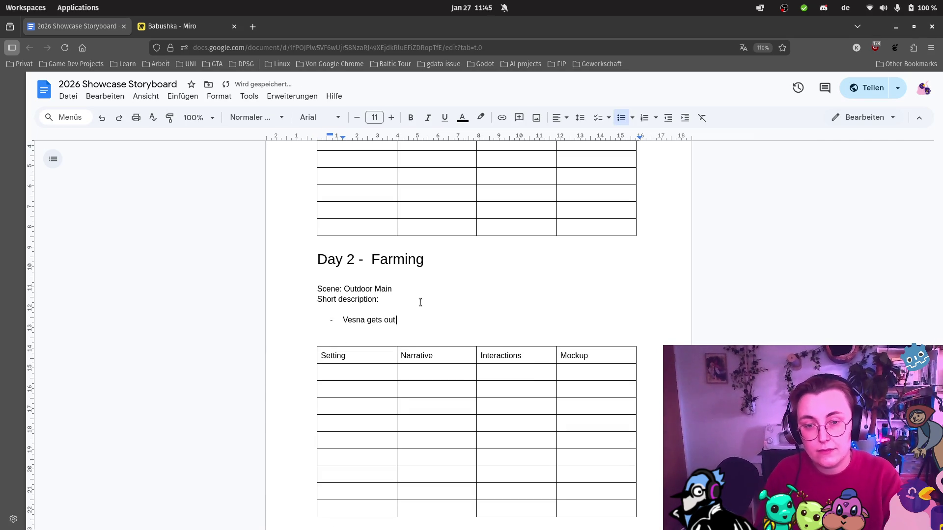
pyautogui.write(' of bed ')
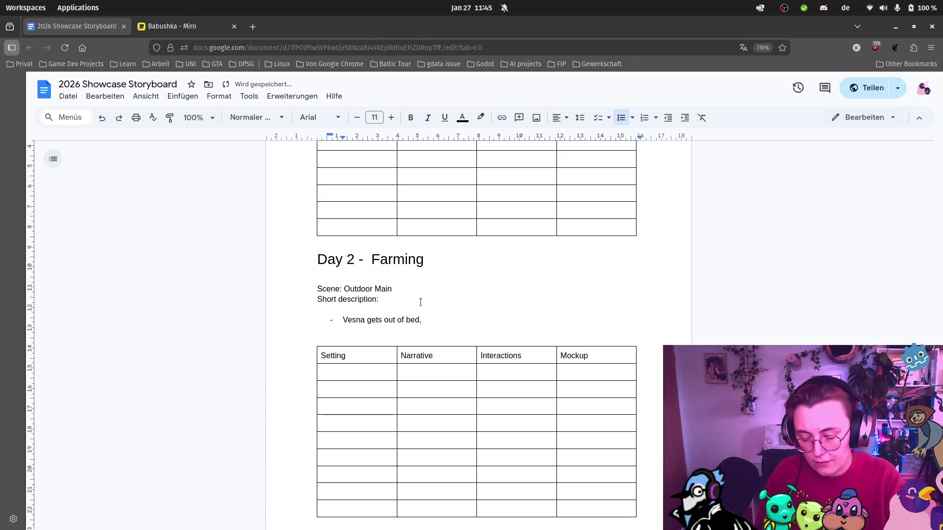
pyautogui.write(' walks outside')
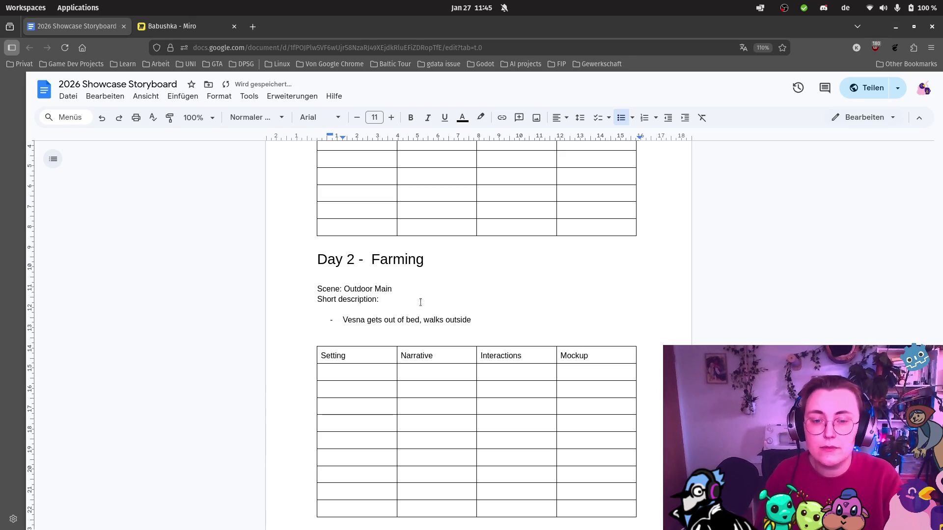
pyautogui.write('-> ')
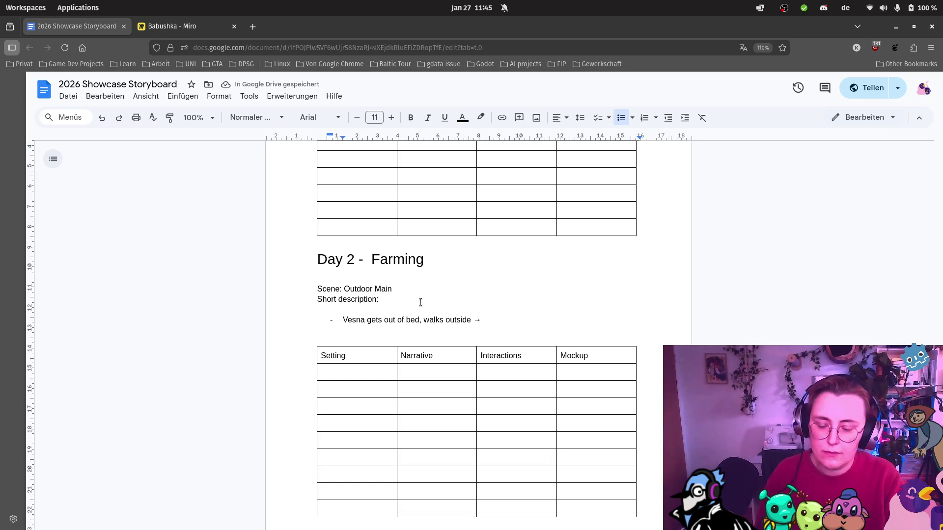
pyautogui.write('plants have grow')
pyautogui.press('BackSpace')
pyautogui.press('BackSpace')
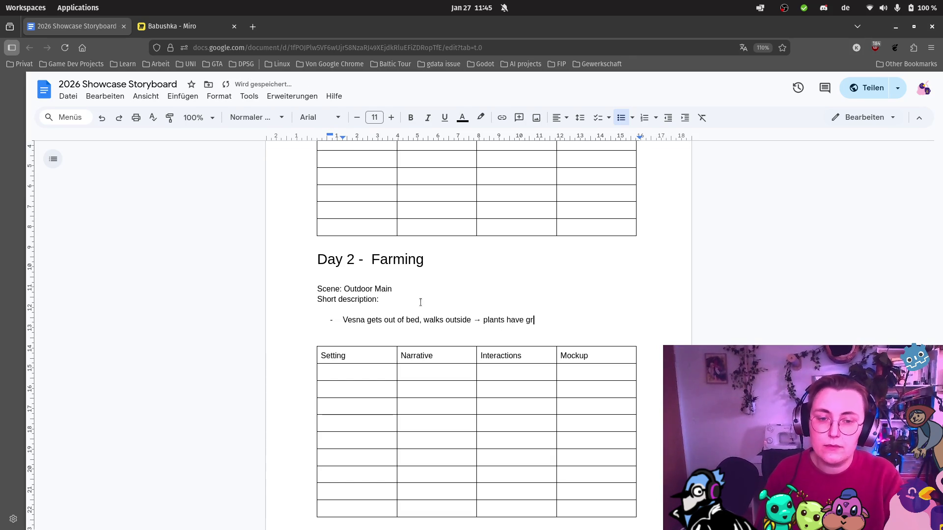
pyautogui.write('own')
pyautogui.scroll(3, 390, 299)
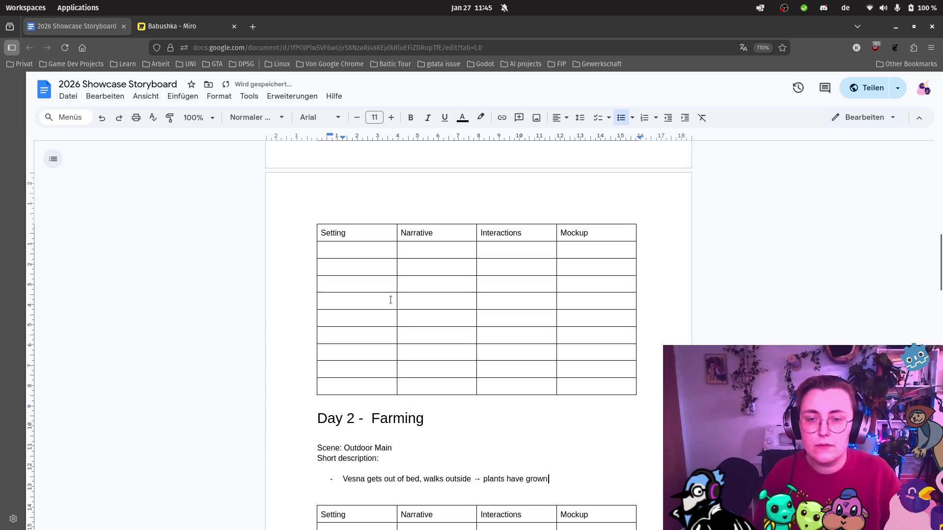
pyautogui.scroll(3, 390, 299)
pyautogui.moveTo(436, 249); pyautogui.dragTo(322, 251)
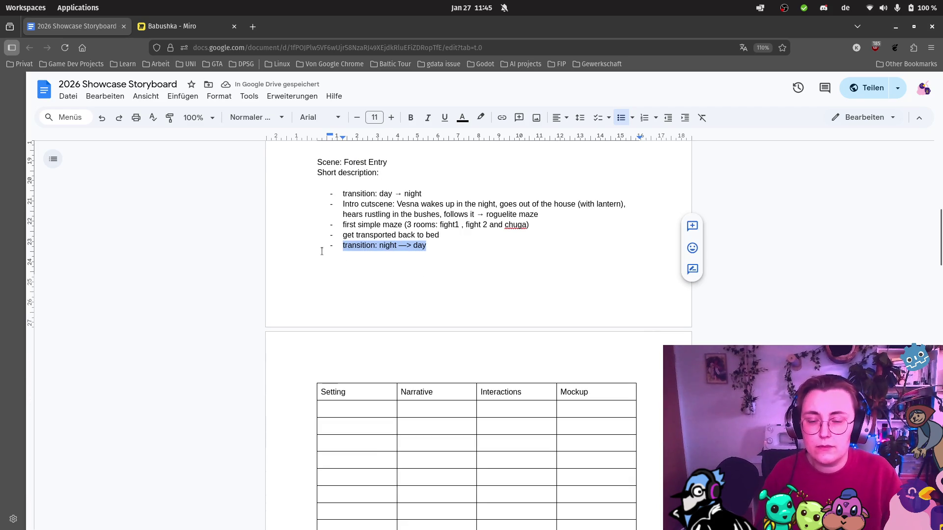
pyautogui.scroll(-4, 605, 283)
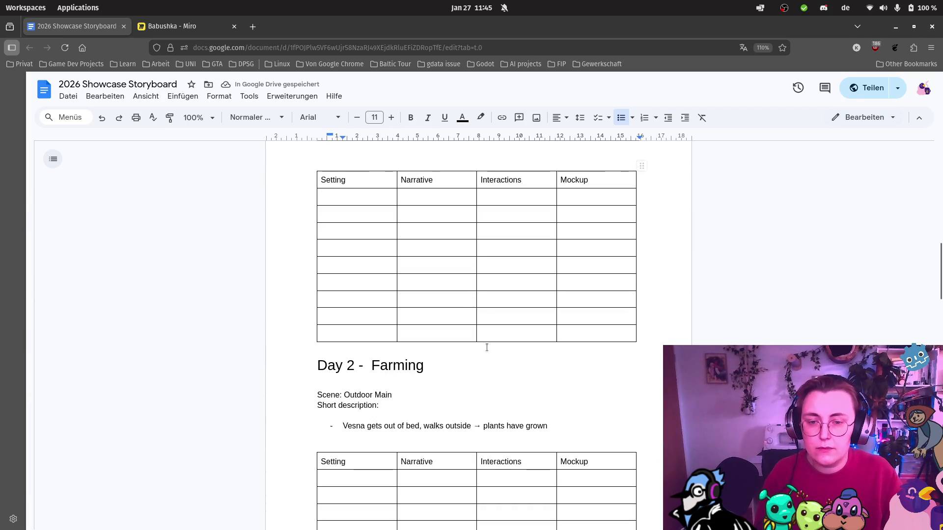
pyautogui.click(604, 426)
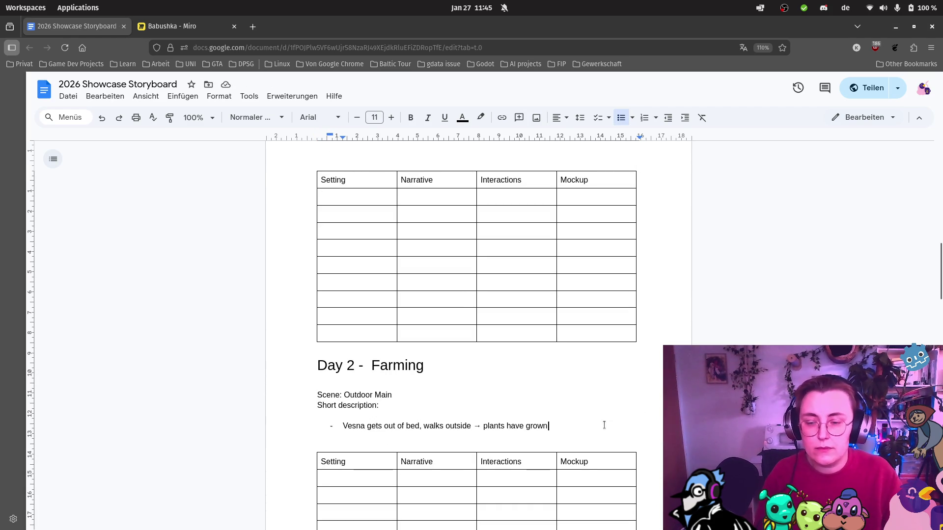
pyautogui.press('Return')
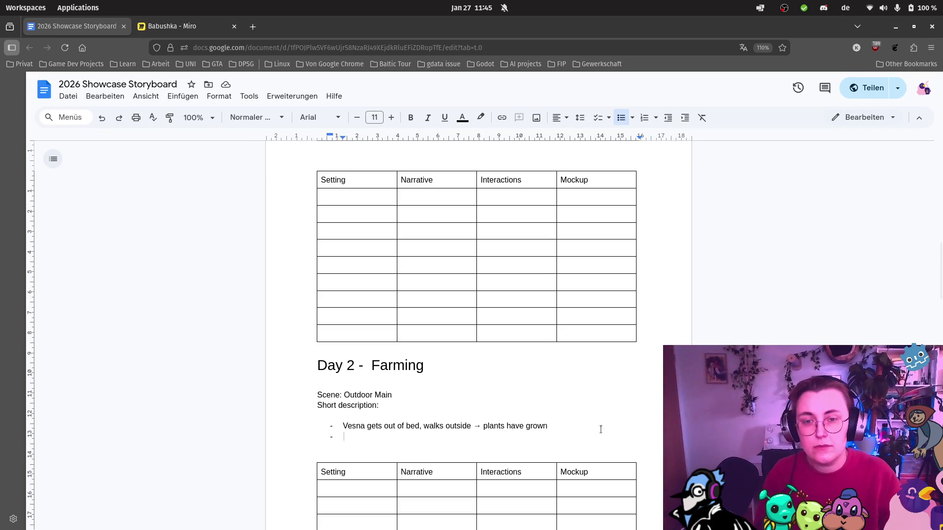
pyautogui.scroll(6, 602, 427)
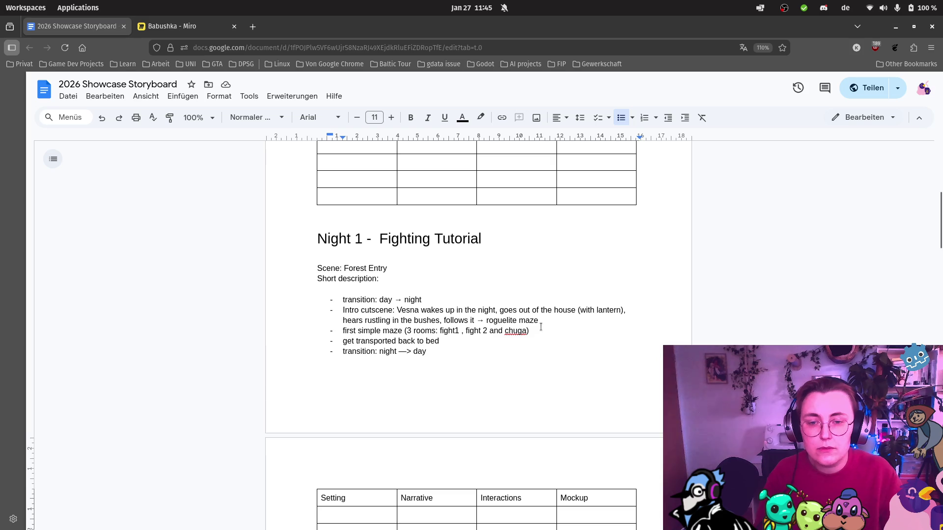
# Insert a 'fights drop seeds' bullet right after the Night 1 maze bullet
pyautogui.click(550, 332)
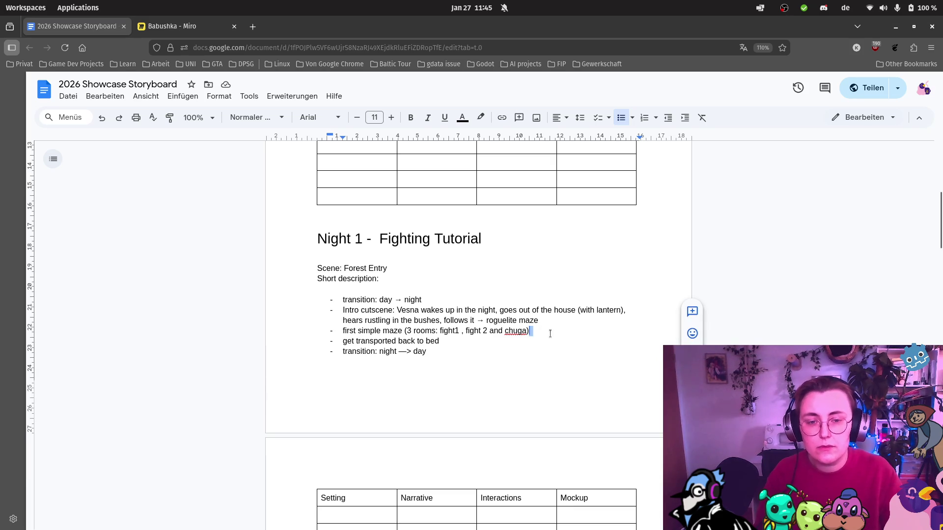
pyautogui.press('Return')
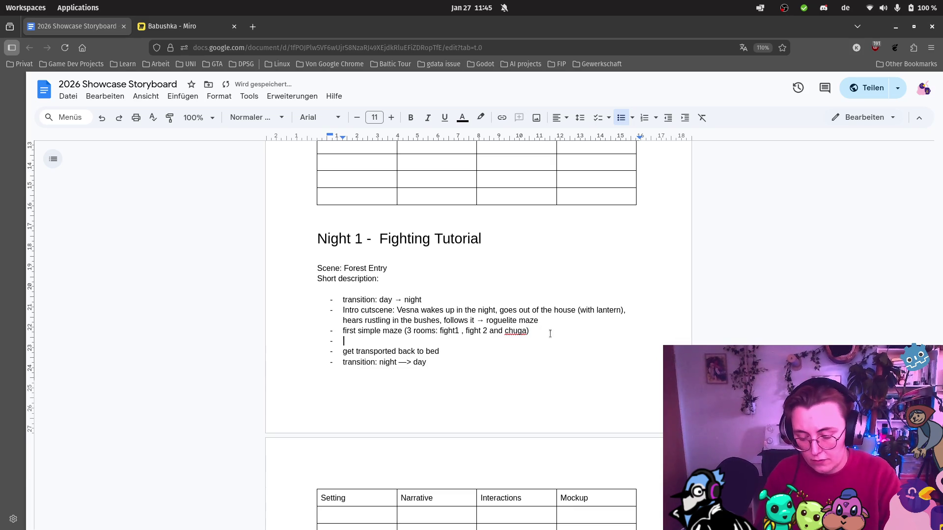
pyautogui.write('fights drop se')
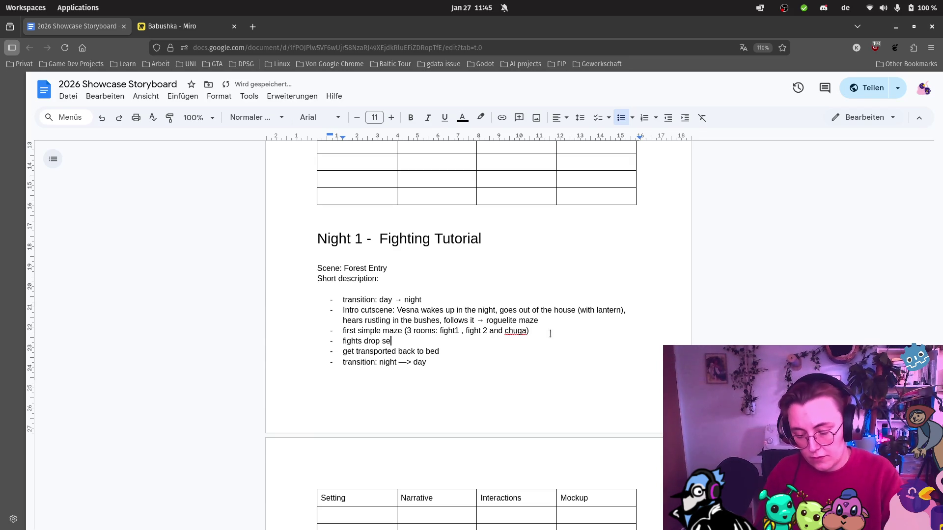
pyautogui.write('eds')
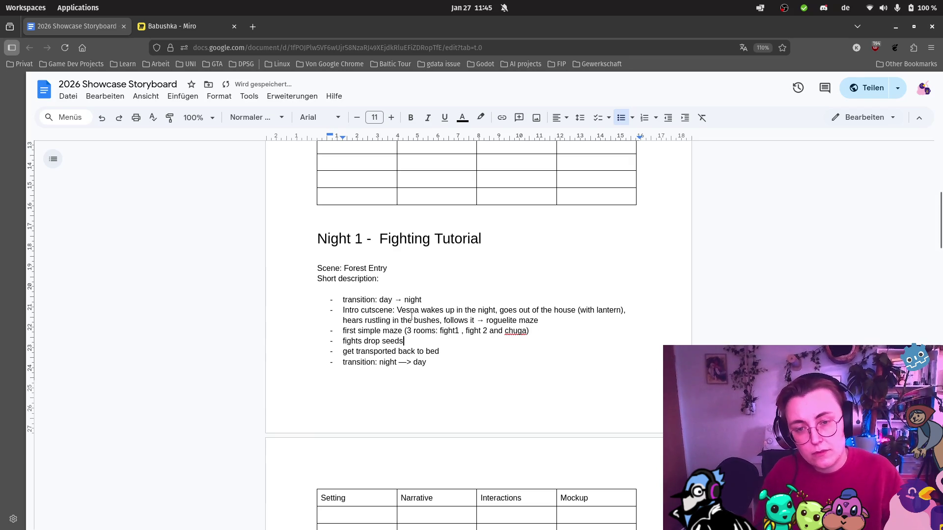
pyautogui.write('enemy')
pyautogui.scroll(-5, 541, 363)
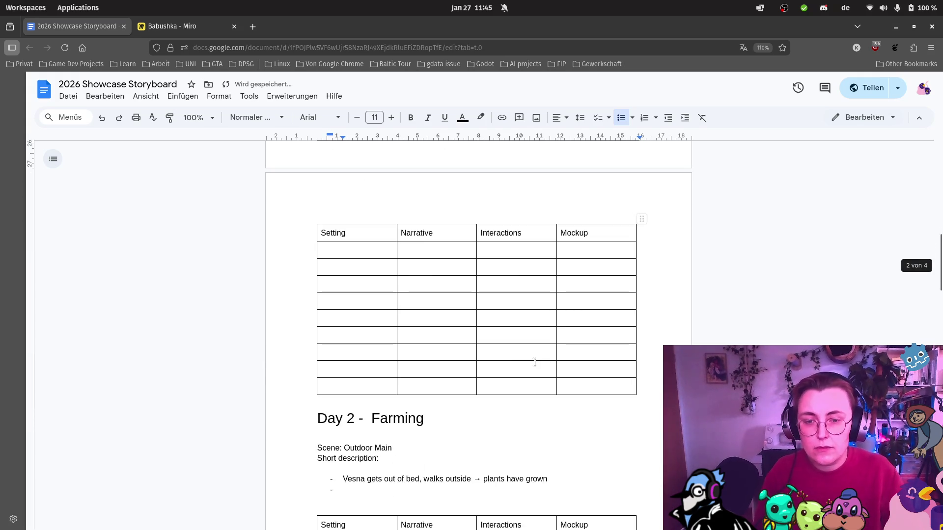
# Add Day 2's second bullet 'can grow new plant'
pyautogui.scroll(-1, 491, 359)
pyautogui.click(411, 436)
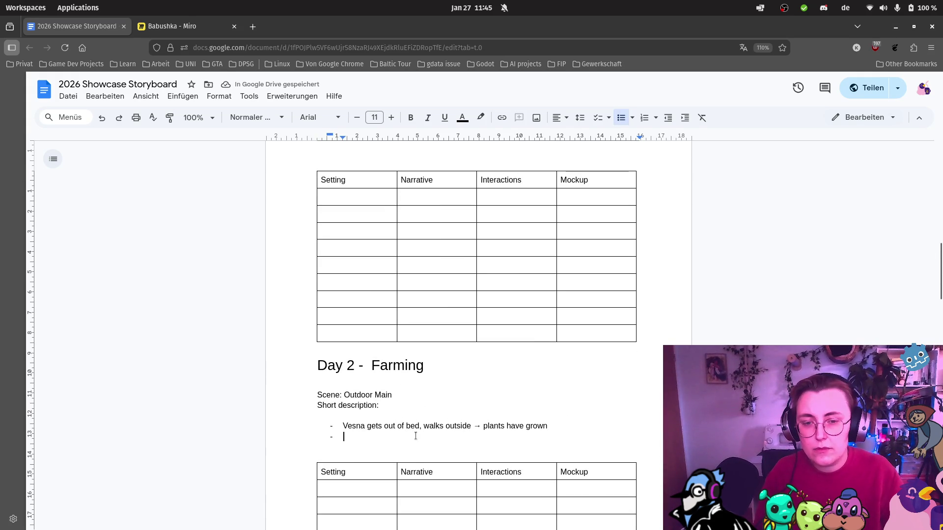
pyautogui.write('can grown')
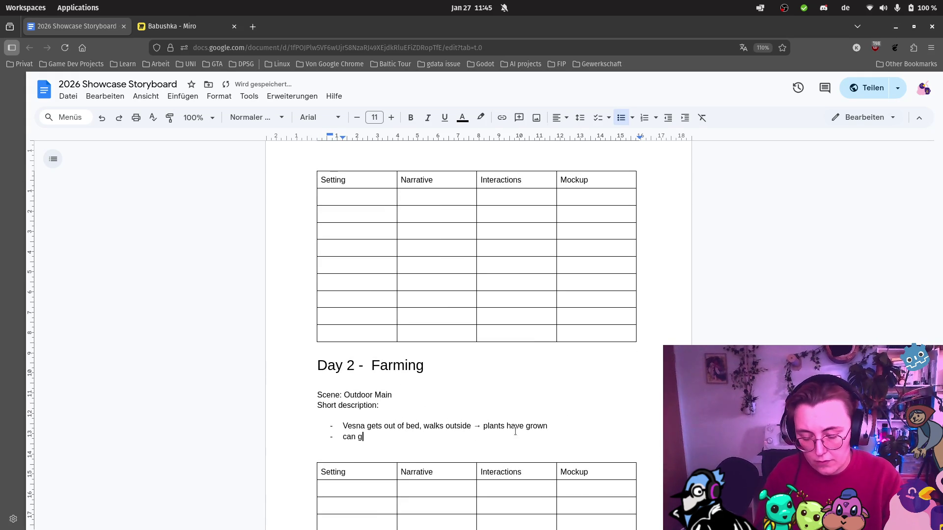
pyautogui.press('BackSpace')
pyautogui.write('new plant')
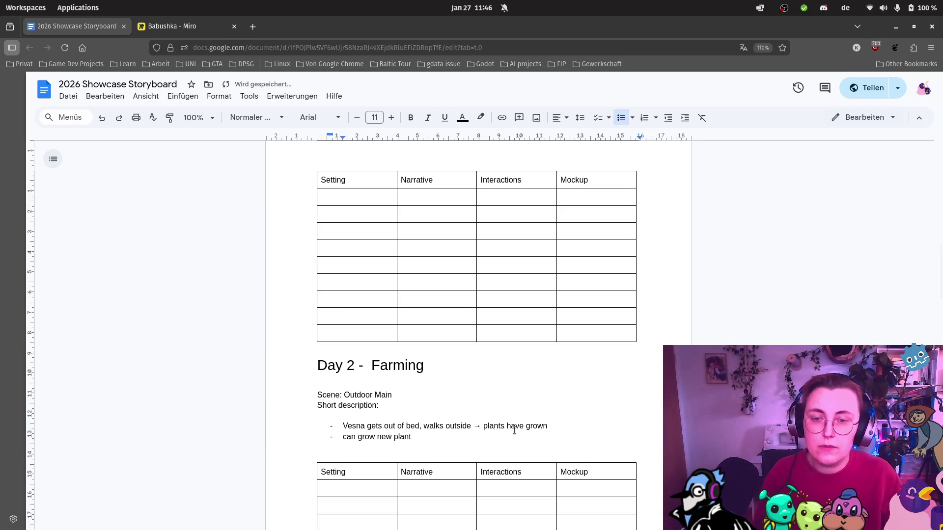
# Append '(Beete)' to the Day 1 'learns to farm' bullet
pyautogui.scroll(6, 514, 431)
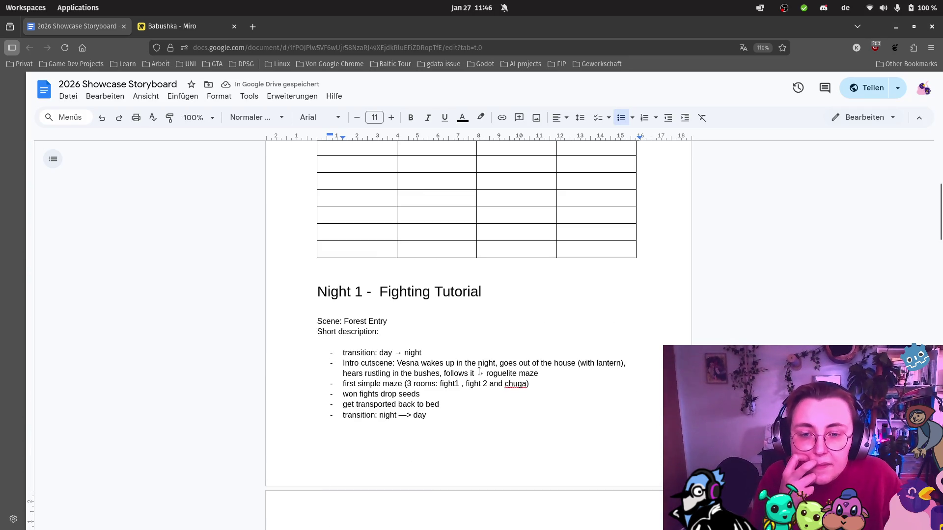
pyautogui.scroll(5, 479, 369)
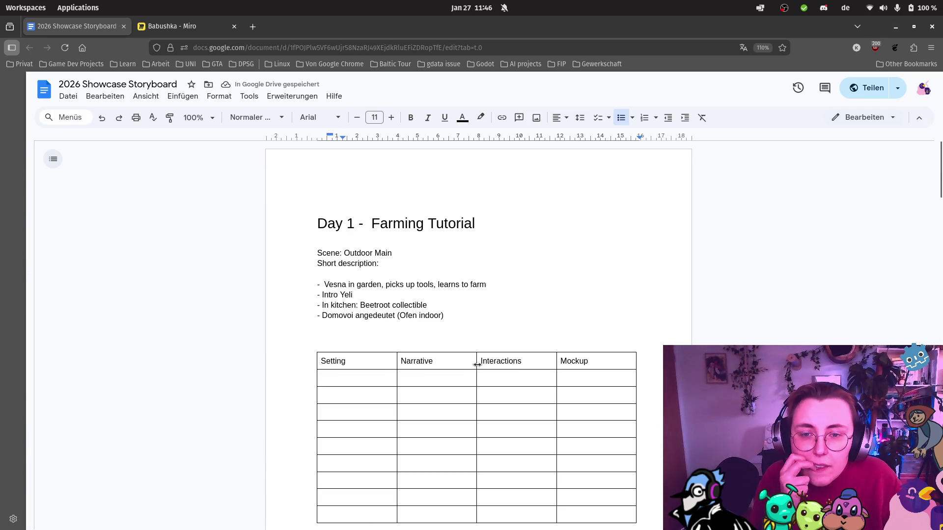
pyautogui.click(492, 282)
pyautogui.write('(Beete)')
pyautogui.scroll(-4, 510, 278)
pyautogui.scroll(-4, 510, 278)
pyautogui.scroll(1, 491, 278)
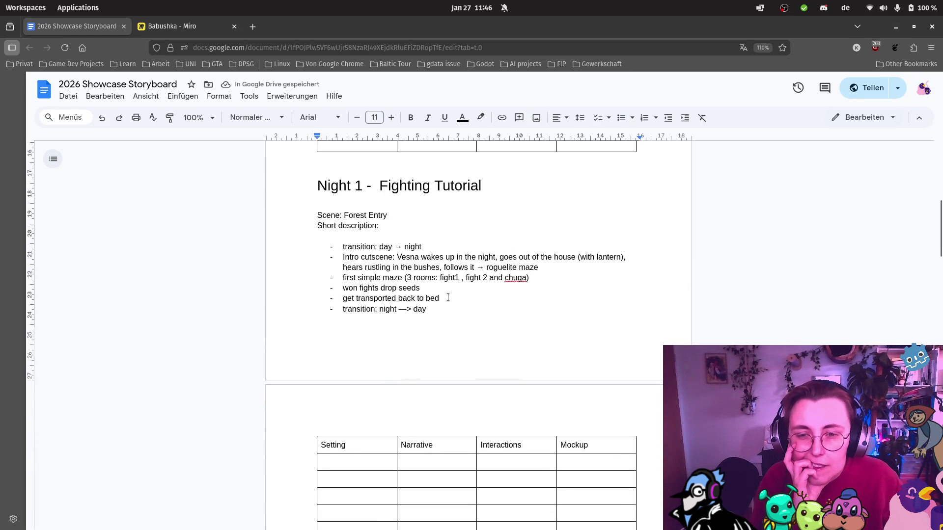
pyautogui.scroll(-6, 450, 295)
pyautogui.write('can grow new plant')
pyautogui.click(484, 382)
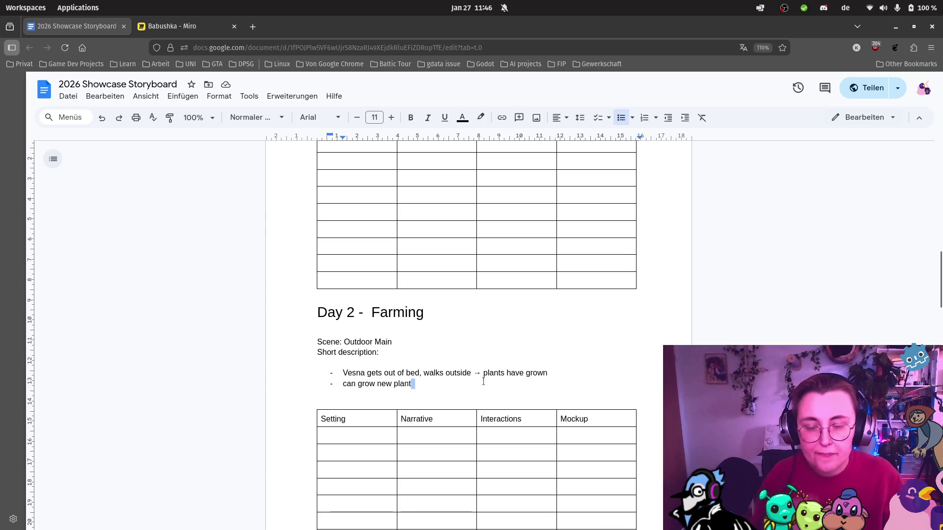
# Append ' type (tomato)' to the second bullet and add 'yeli quest (beetroot garden) -> meet domovoi ouside'
pyautogui.write('type (tomato)')
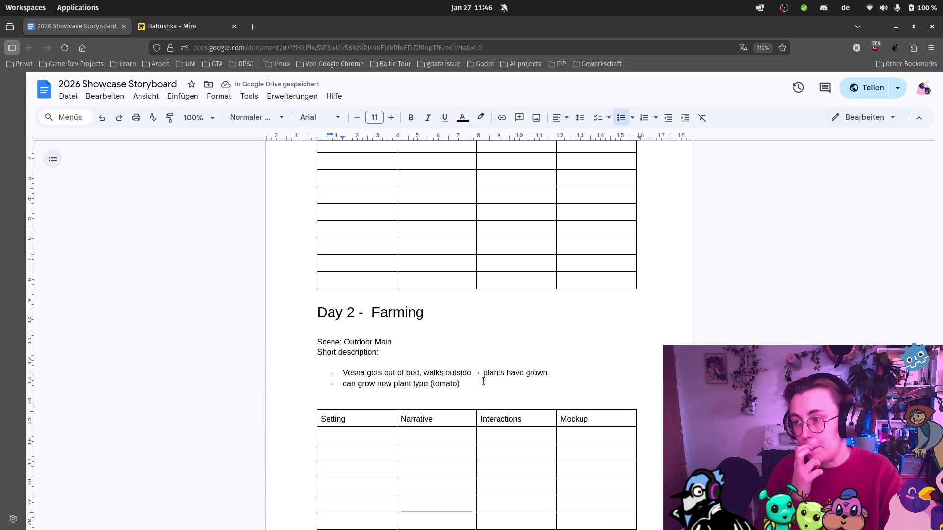
pyautogui.scroll(-3, 436, 343)
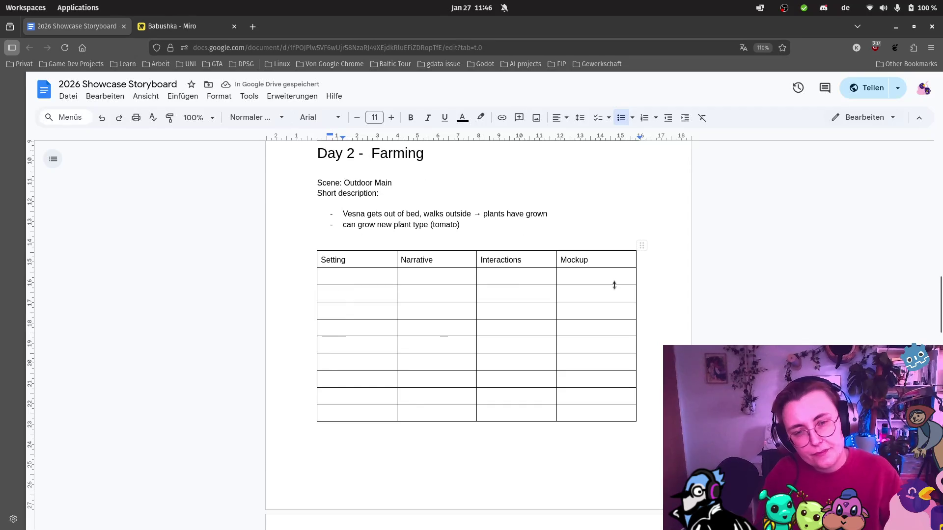
pyautogui.scroll(1, 613, 285)
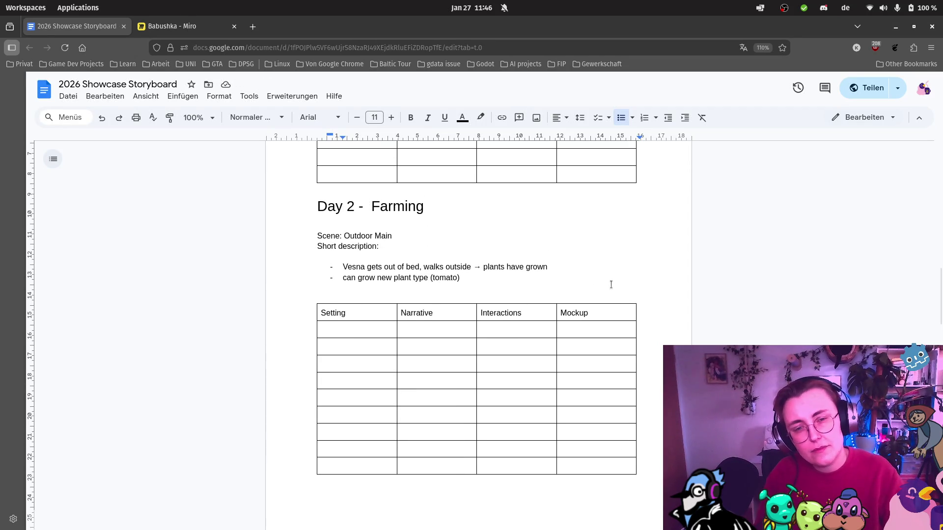
pyautogui.press('Return')
pyautogui.write('ng')
pyautogui.press('BackSpace')
pyautogui.press('BackSpace')
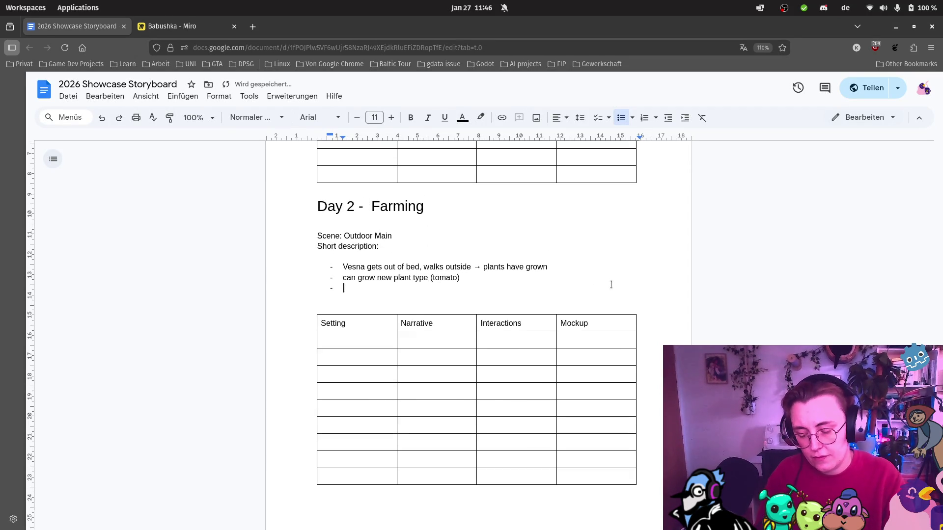
pyautogui.write('yeli ')
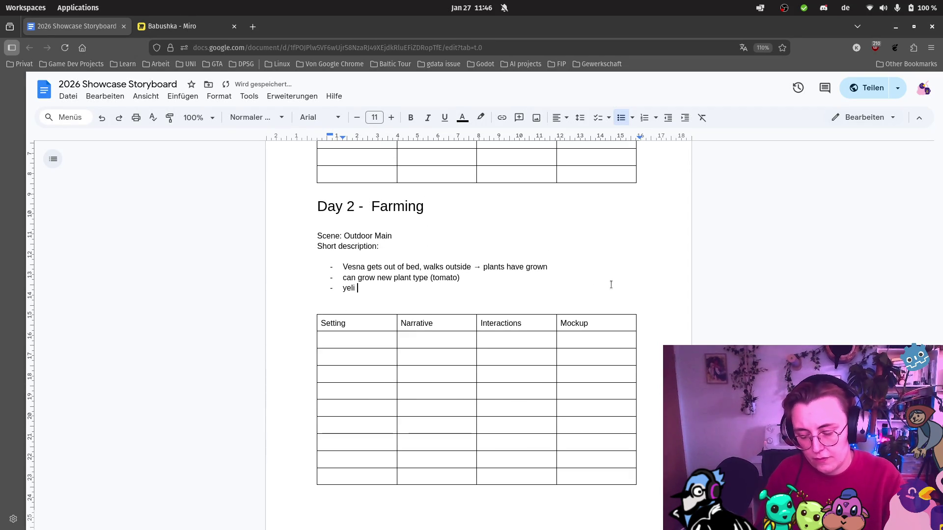
pyautogui.write('quest (')
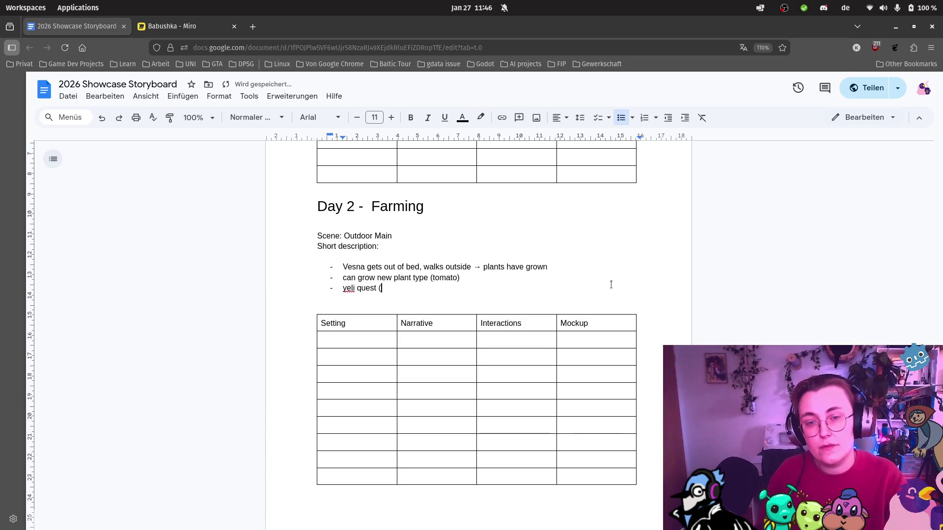
pyautogui.write('beetroot')
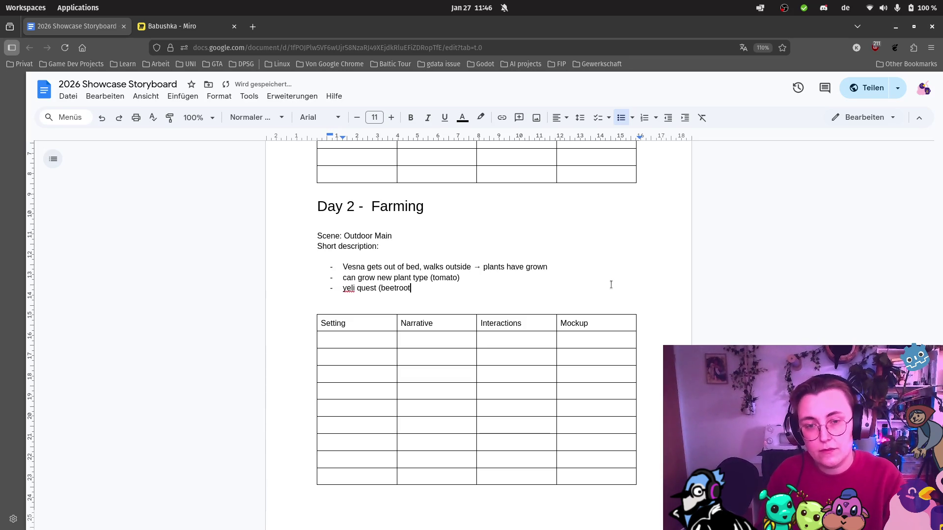
pyautogui.write(' garden):')
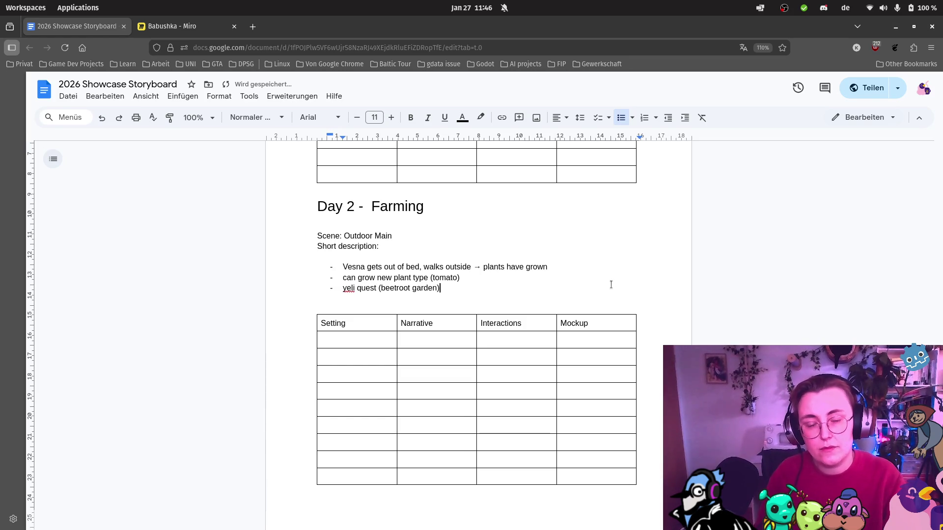
pyautogui.press('BackSpace')
pyautogui.write('-> ')
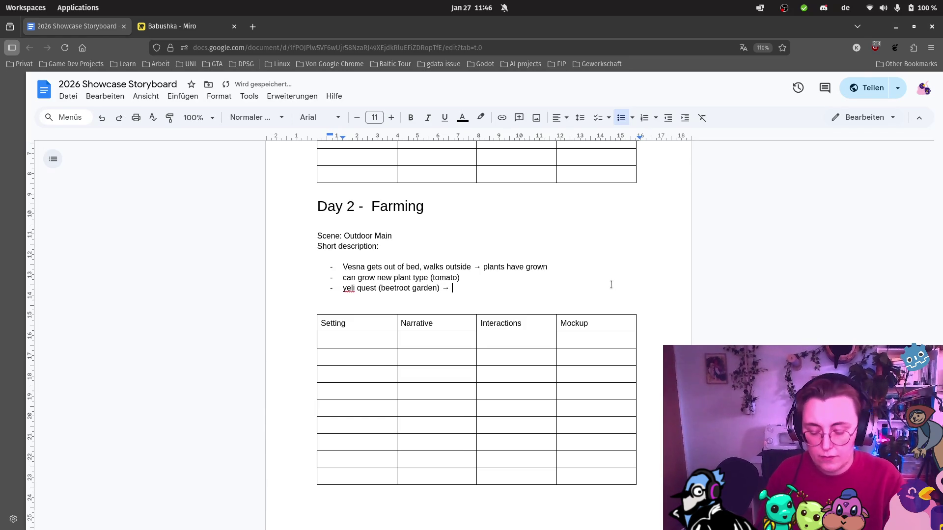
pyautogui.write('meet domovoi ou')
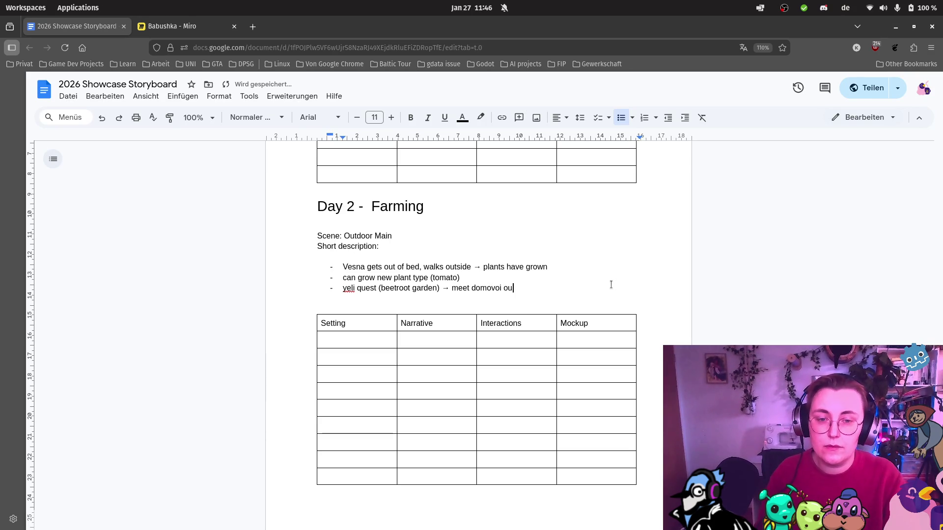
pyautogui.write('tside')
# Add bullets 'evening dinner scene' and 'go to bed -> transition to night'
pyautogui.press('Return')
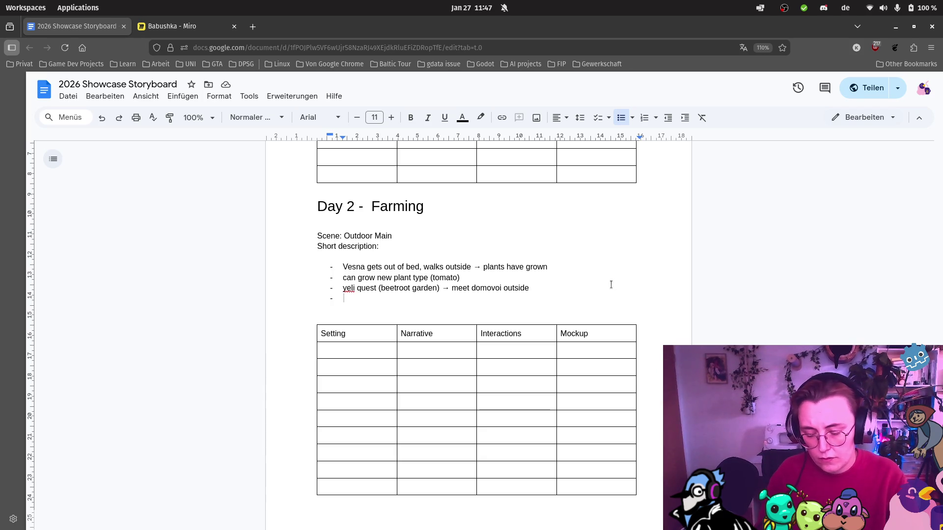
pyautogui.write('evening')
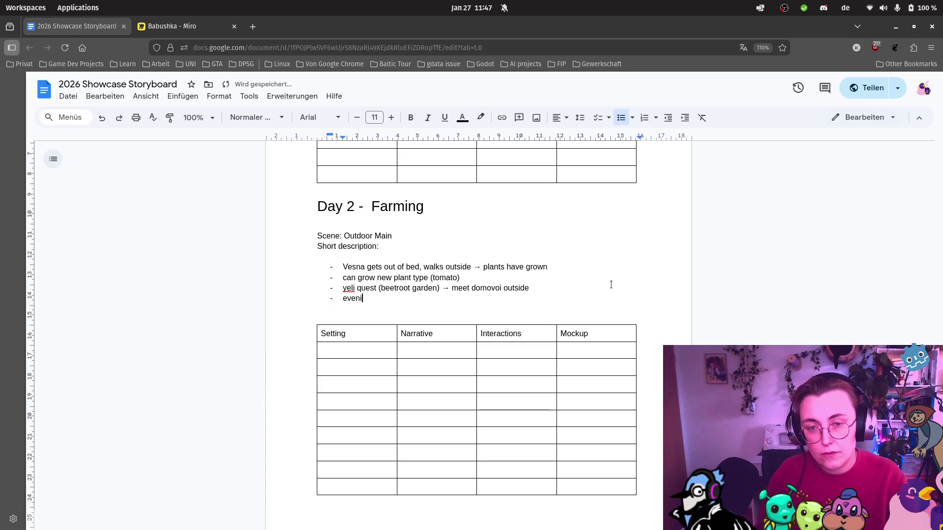
pyautogui.write(' dinner')
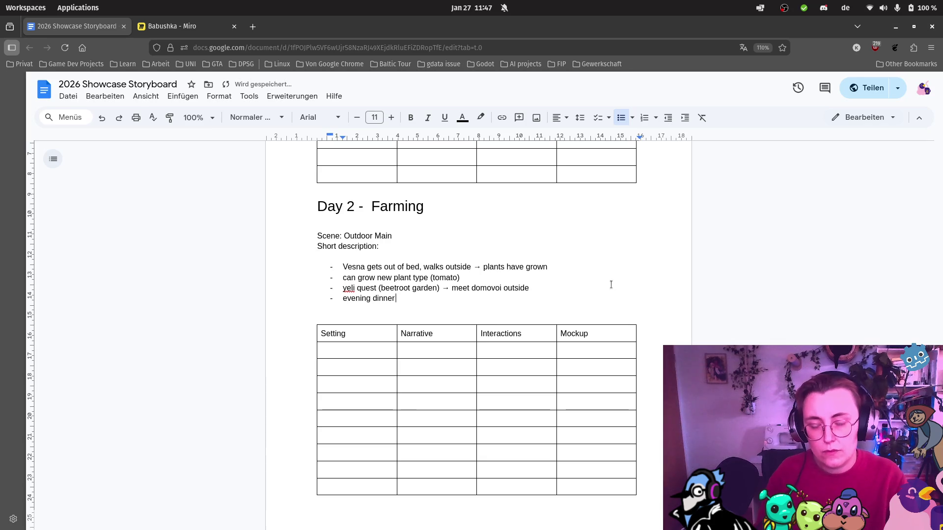
pyautogui.write(' scene')
pyautogui.press('Return')
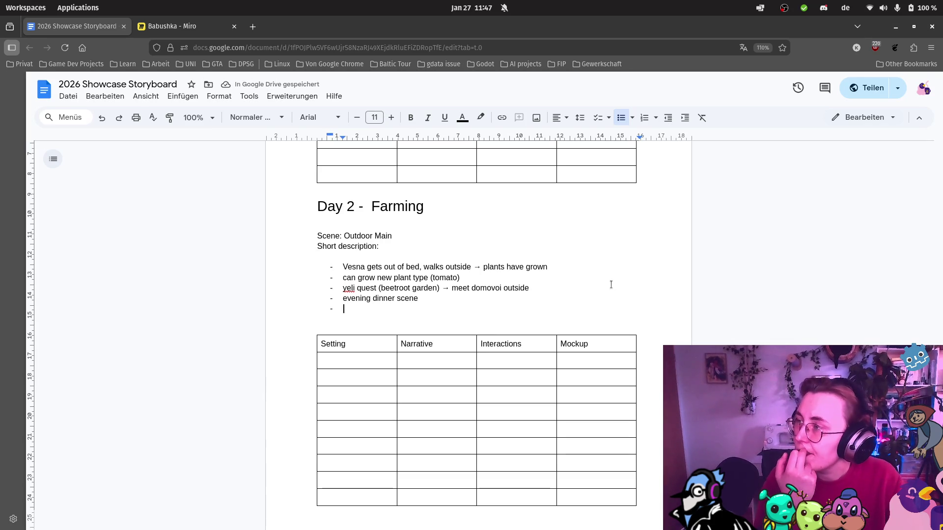
pyautogui.write('go to be')
pyautogui.write('d -> tra')
pyautogui.write('nsition to ')
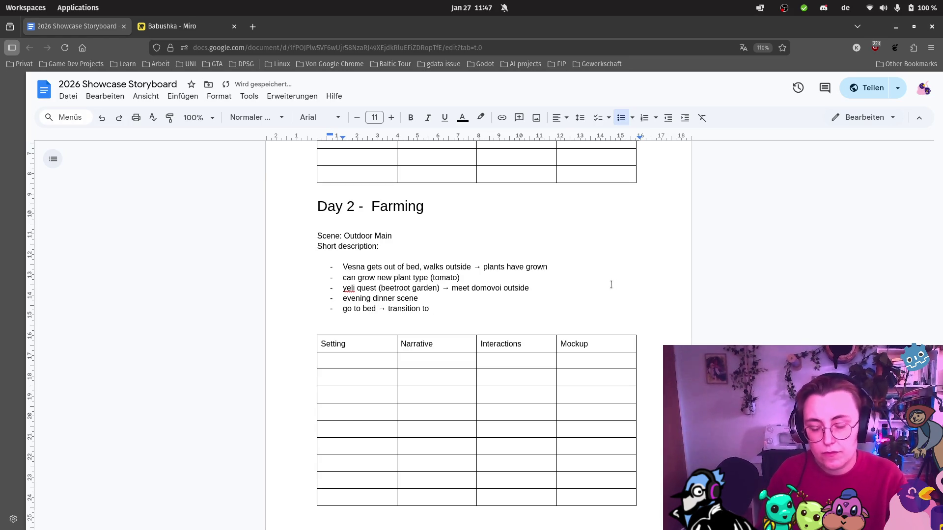
pyautogui.write('night')
pyautogui.scroll(-7, 619, 286)
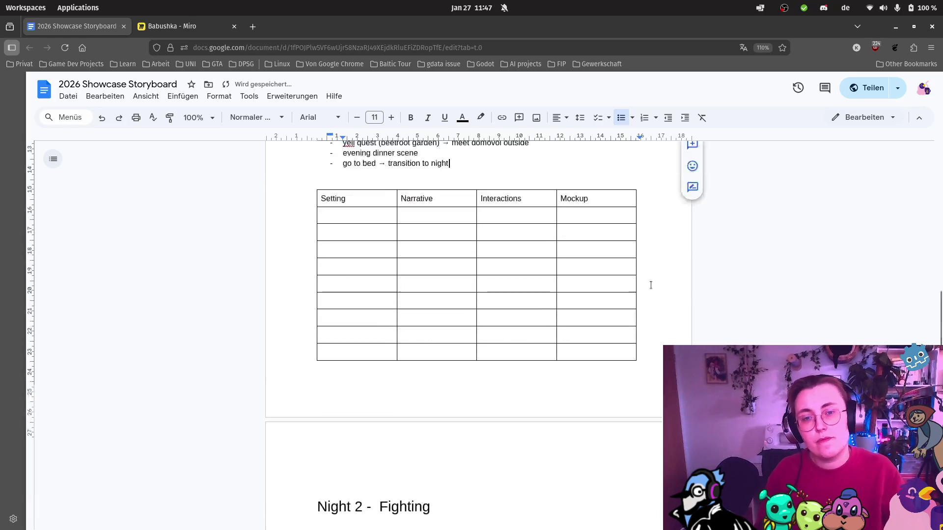
# Delete the empty line between the Night 2 heading and 'Scene: Forest Entry'
pyautogui.scroll(-2, 632, 289)
pyautogui.doubleClick(427, 253)
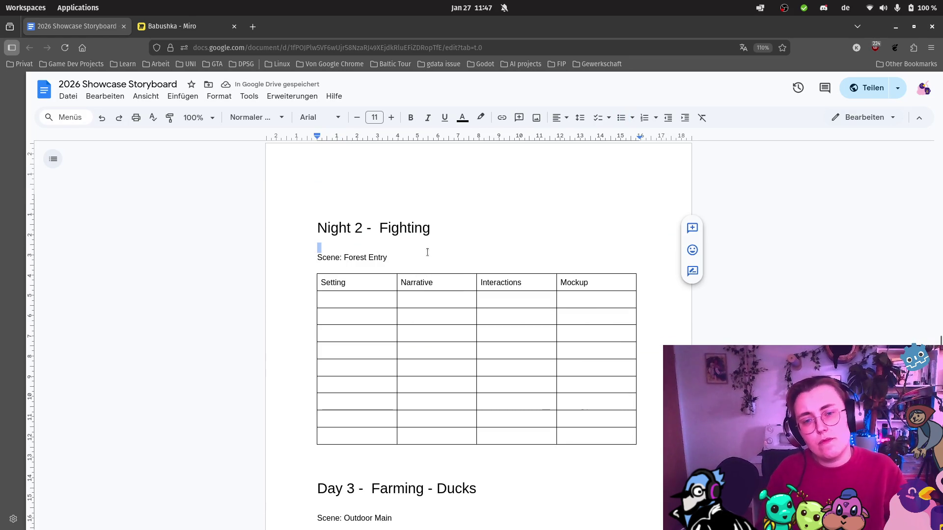
pyautogui.press('BackSpace')
pyautogui.doubleClick(424, 256)
# Add a 'short description:' line under Forest Entry and a first line '- roguelite'
pyautogui.scroll(10, 422, 255)
pyautogui.scroll(-5, 504, 237)
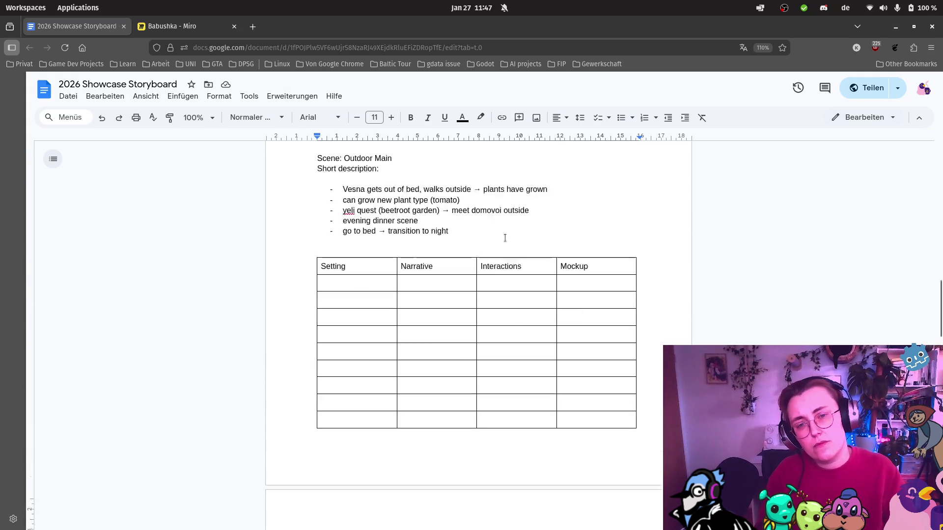
pyautogui.scroll(2, 504, 237)
pyautogui.scroll(-6, 509, 237)
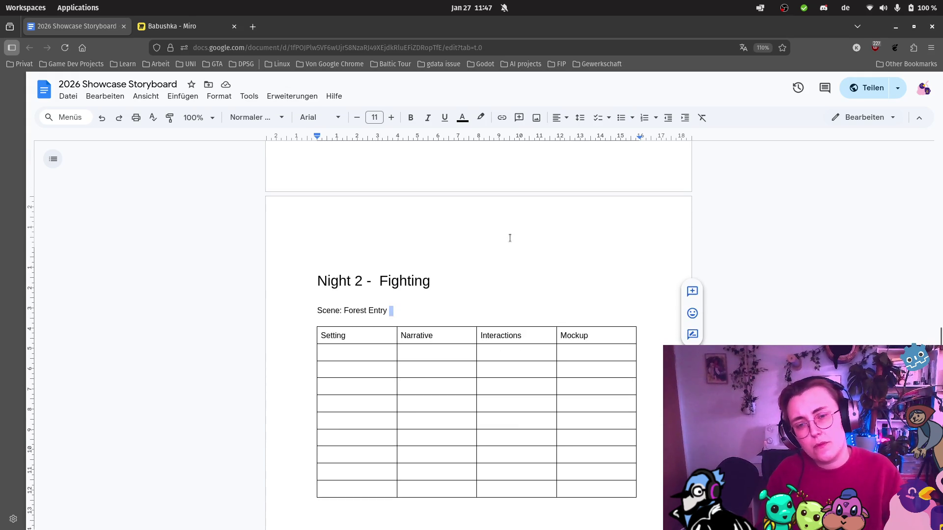
pyautogui.press('Return')
pyautogui.write('short ')
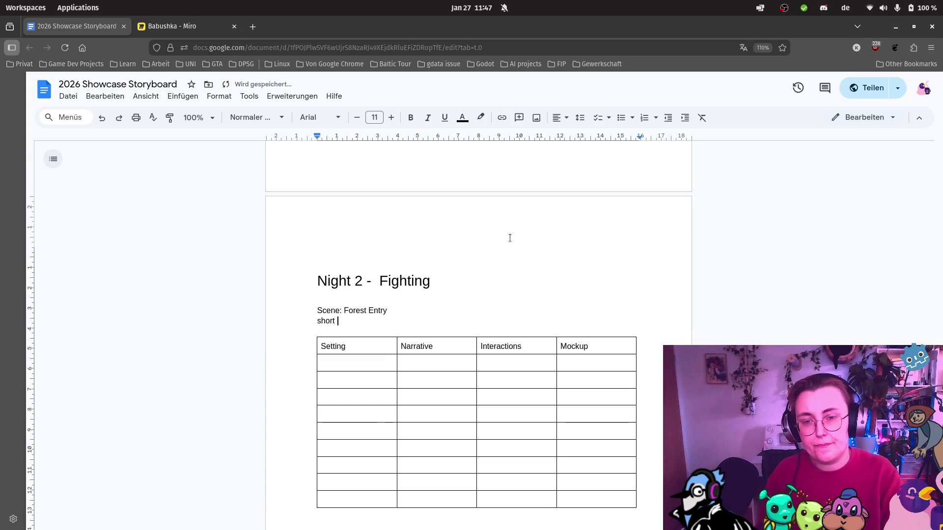
pyautogui.write('description:')
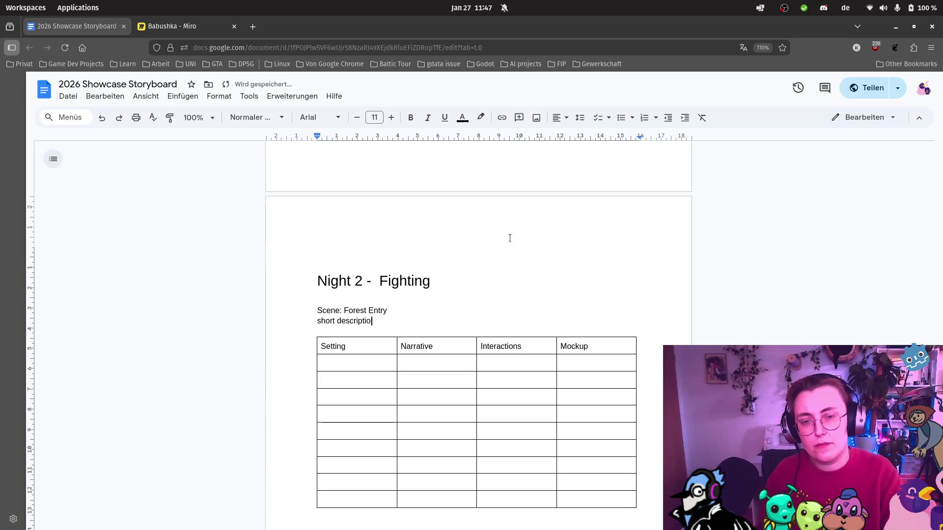
pyautogui.press('Return')
pyautogui.write('- ')
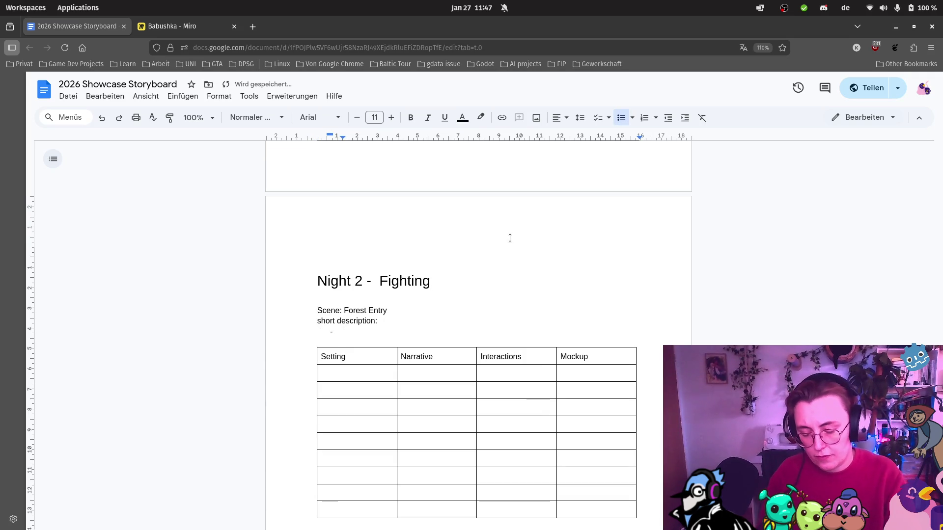
pyautogui.write('roguelite maze but bigger with 1 more room type (foraging?')
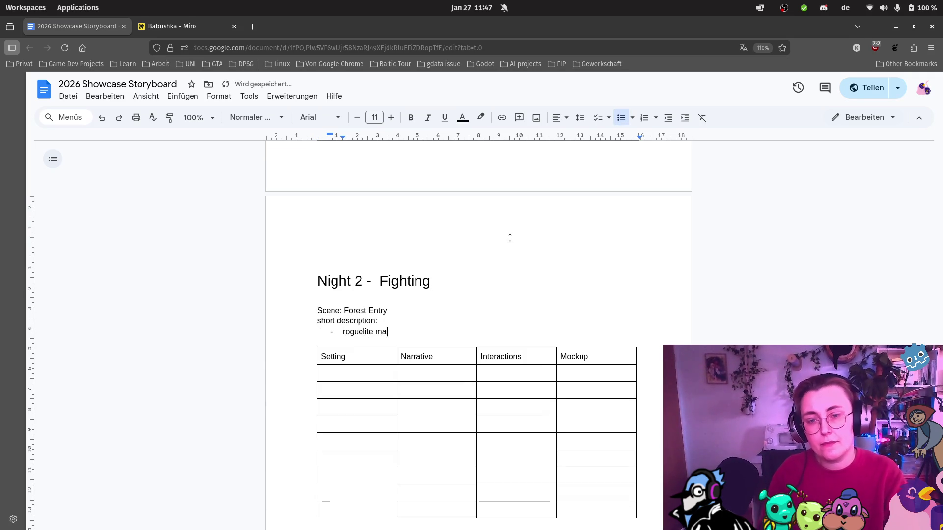
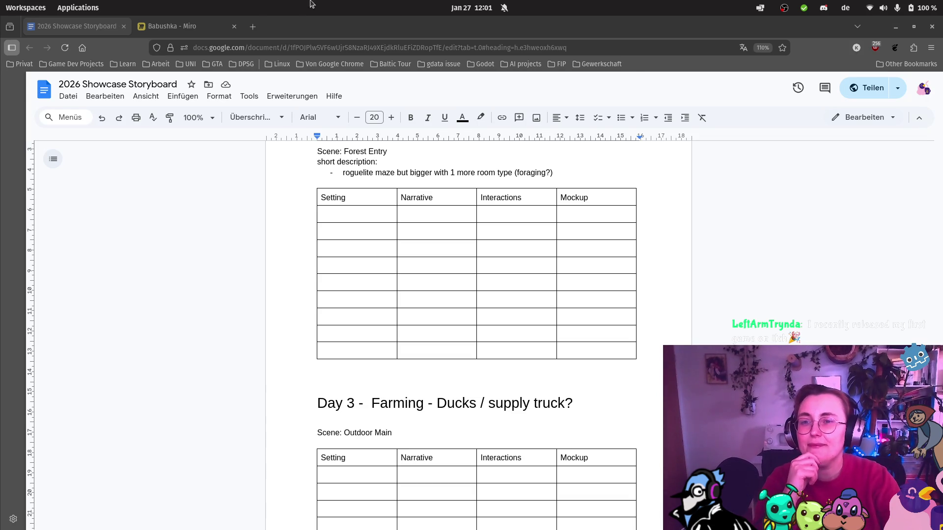
# Bring the Twitch browser window forward from the dock's Firefox previews and look over the storyboard
pyautogui.click(10, 58)
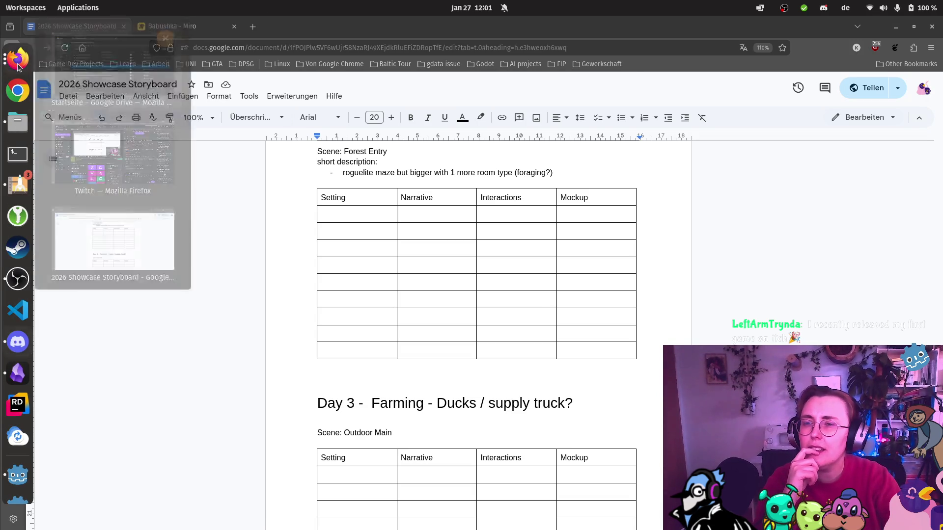
pyautogui.click(73, 137)
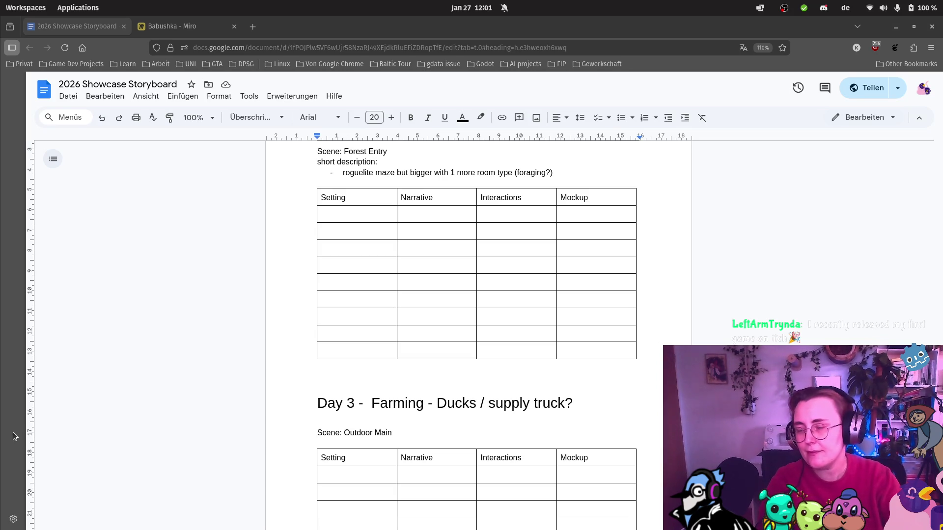
pyautogui.scroll(-2, 481, 295)
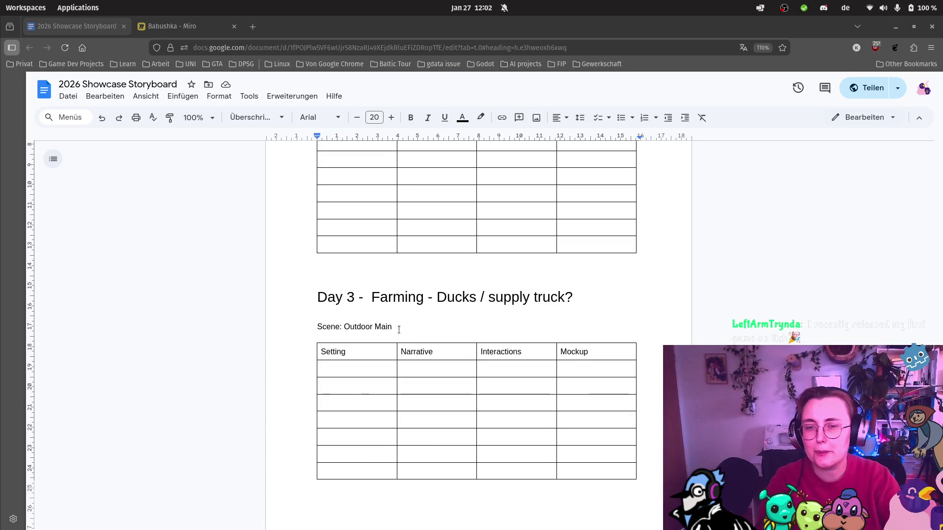
pyautogui.scroll(5, 442, 307)
pyautogui.scroll(-3, 443, 308)
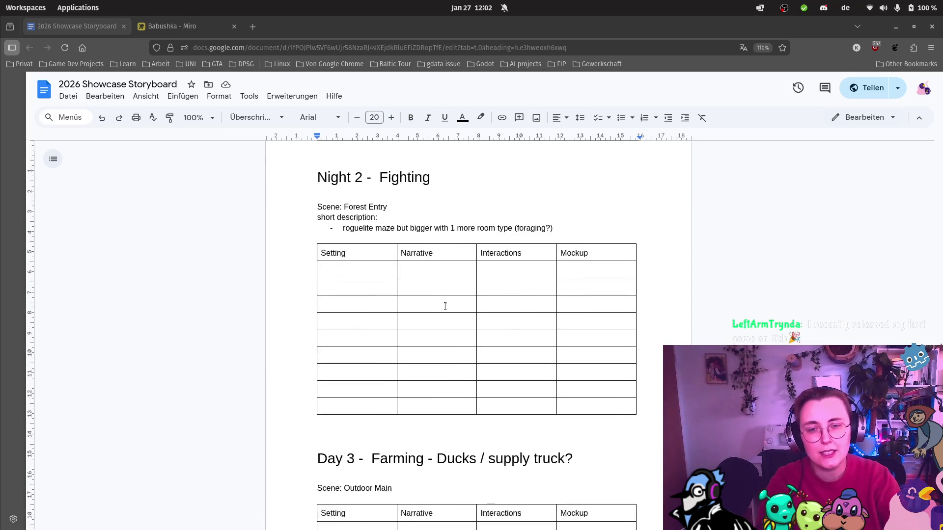
# Place the cursor after 'Scene: Outdoor Main' and open a new blank browser tab
pyautogui.click(420, 427)
pyautogui.scroll(1, 422, 428)
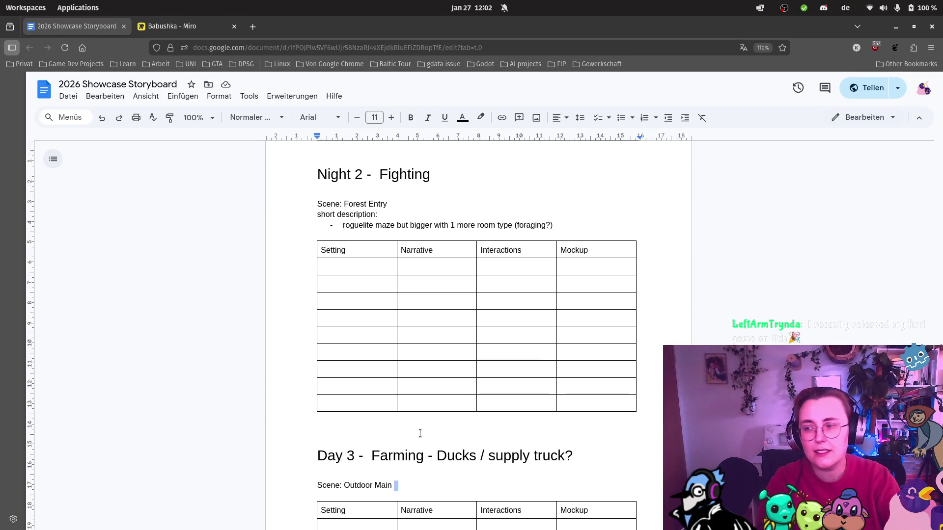
pyautogui.scroll(-1, 450, 376)
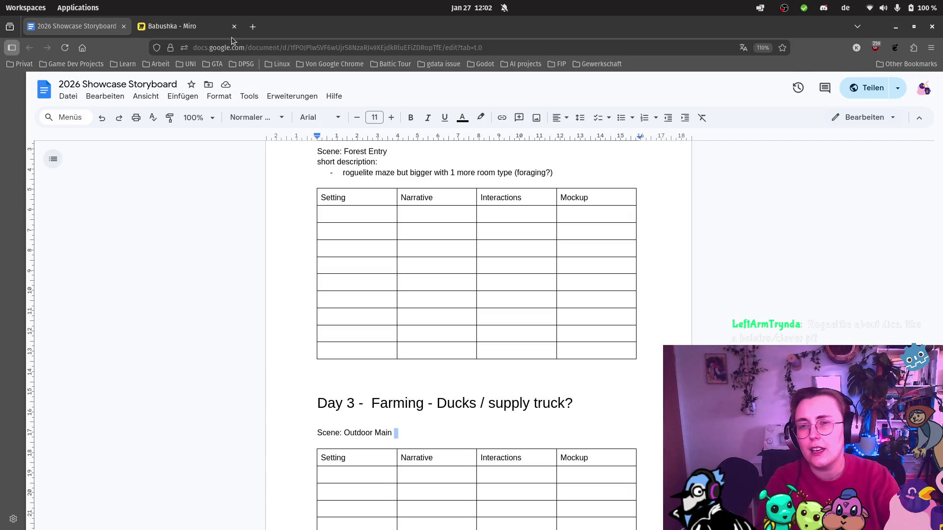
pyautogui.click(261, 31)
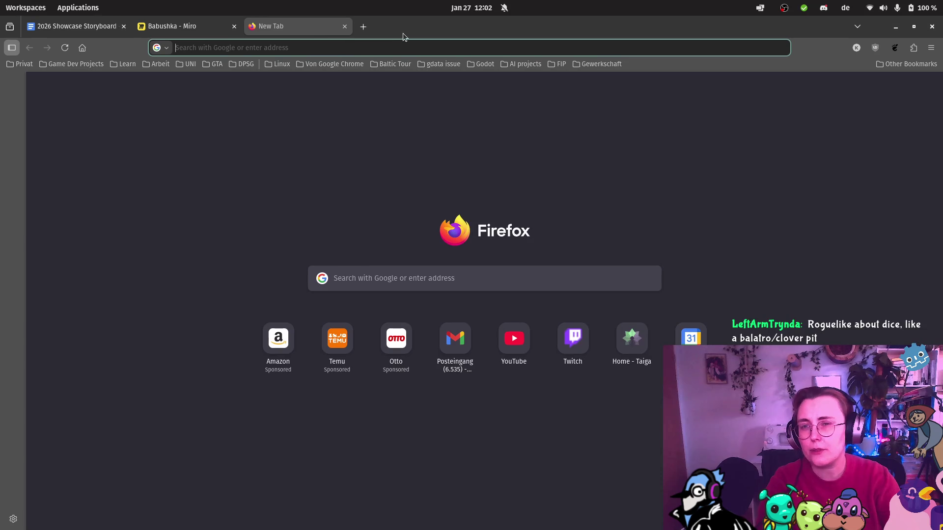
# Search Google for 'balatro' and open the 'Balatro on Steam' result
pyautogui.write('balatro')
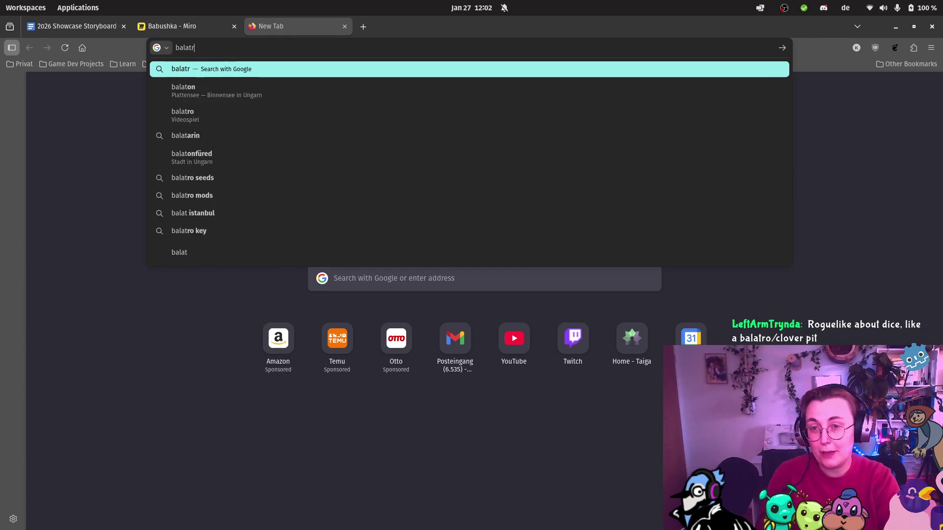
pyautogui.press('Return')
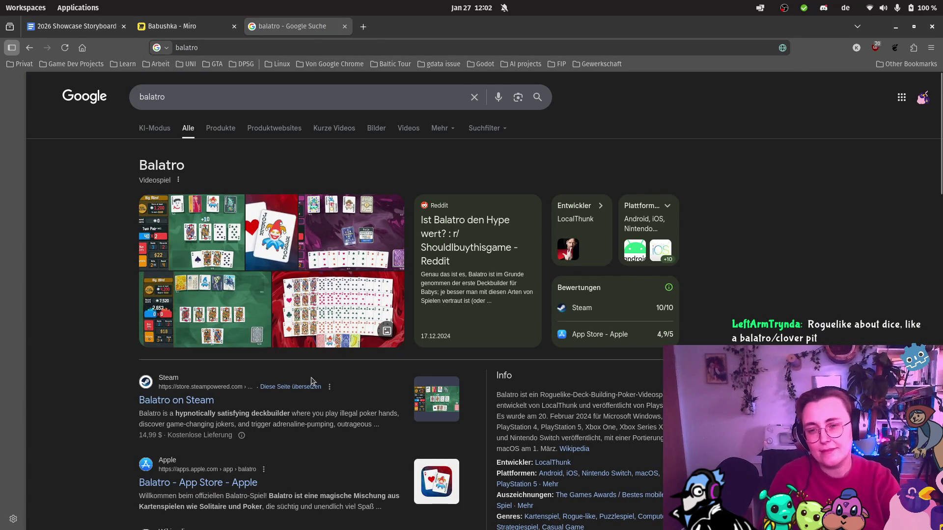
pyautogui.click(228, 399)
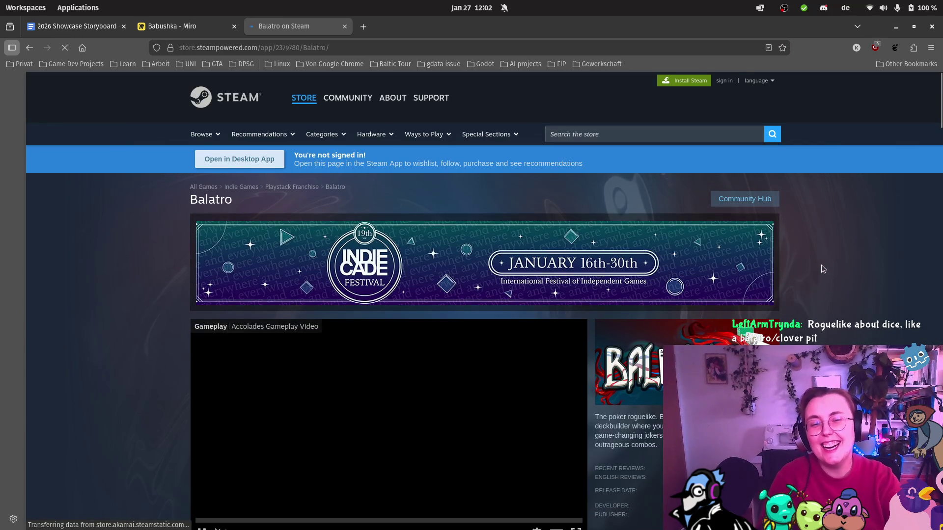
# Accept the cookie notice and view the Justice, card table, The Eye and Joker screenshots
pyautogui.scroll(-3, 824, 264)
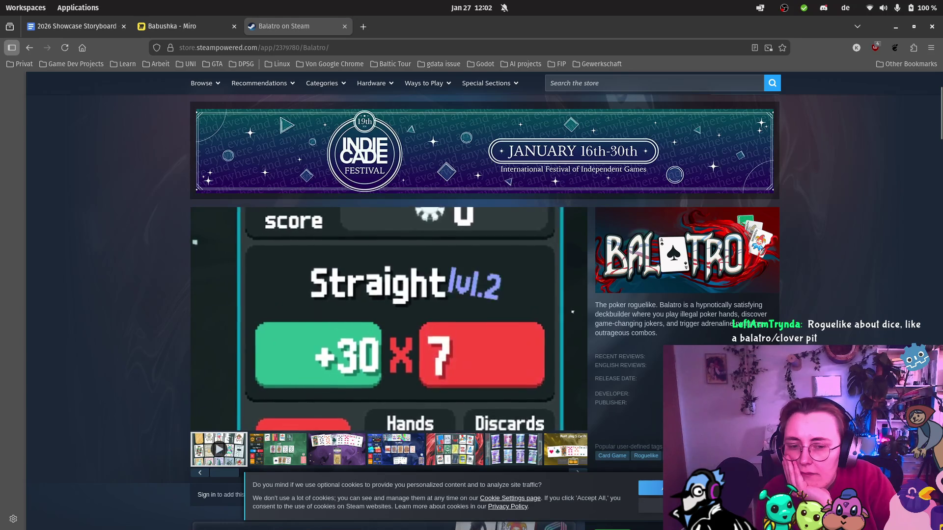
pyautogui.click(651, 488)
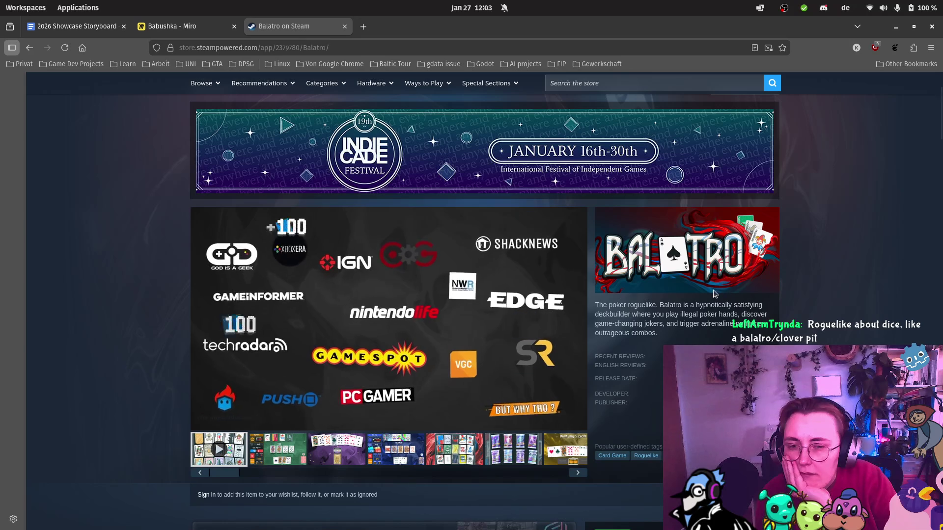
pyautogui.click(278, 449)
pyautogui.click(338, 447)
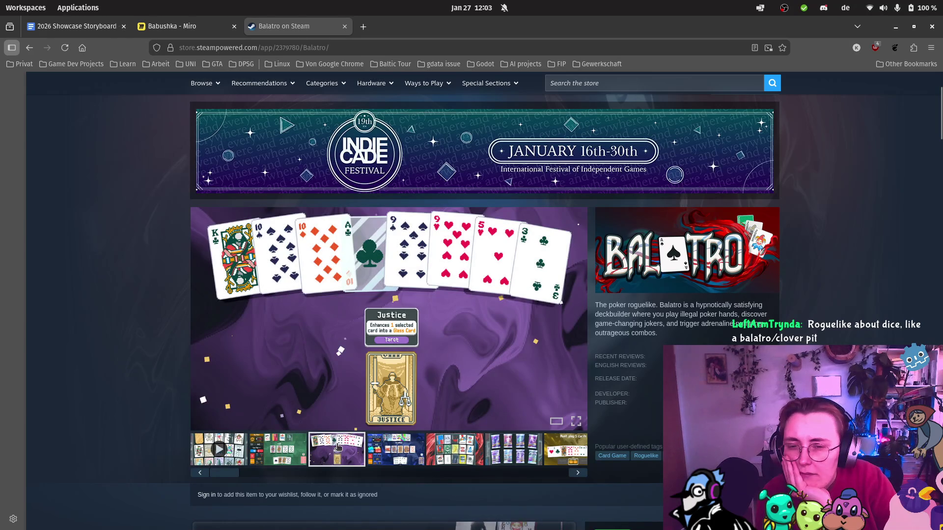
pyautogui.click(276, 450)
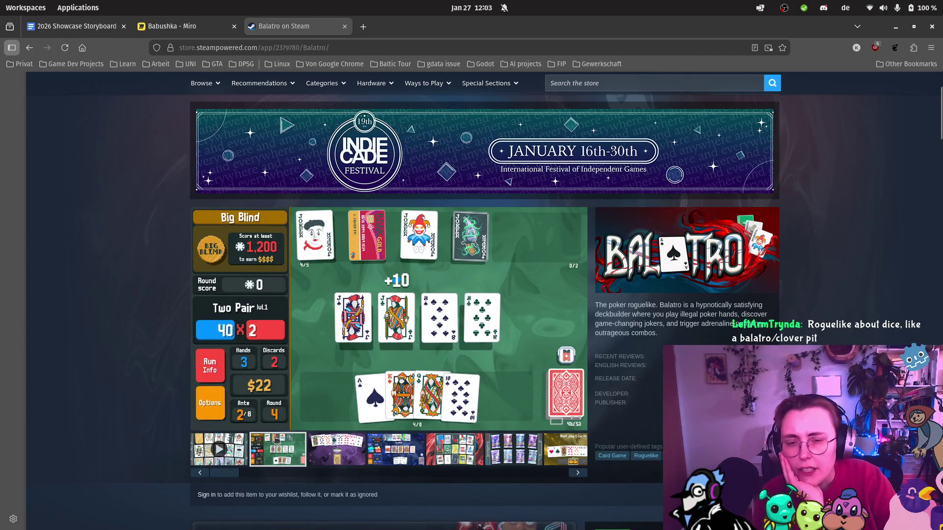
pyautogui.click(343, 457)
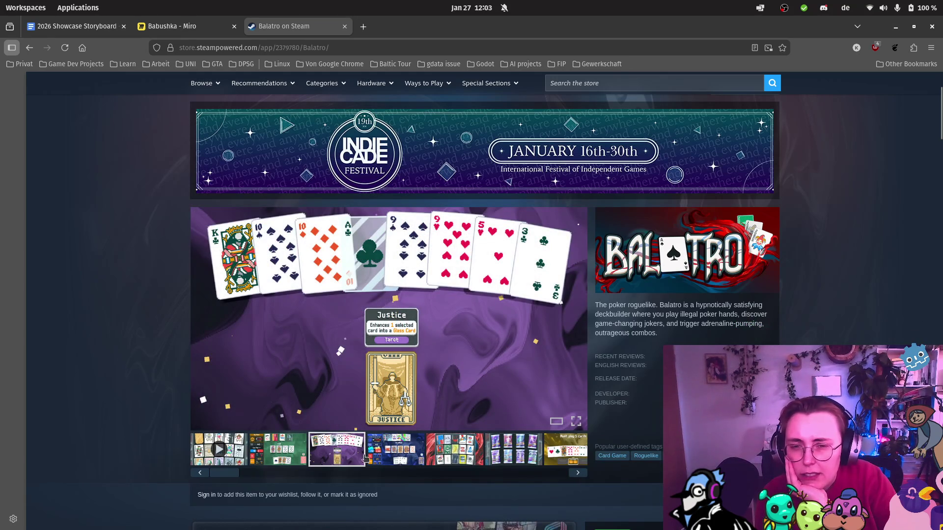
pyautogui.click(398, 460)
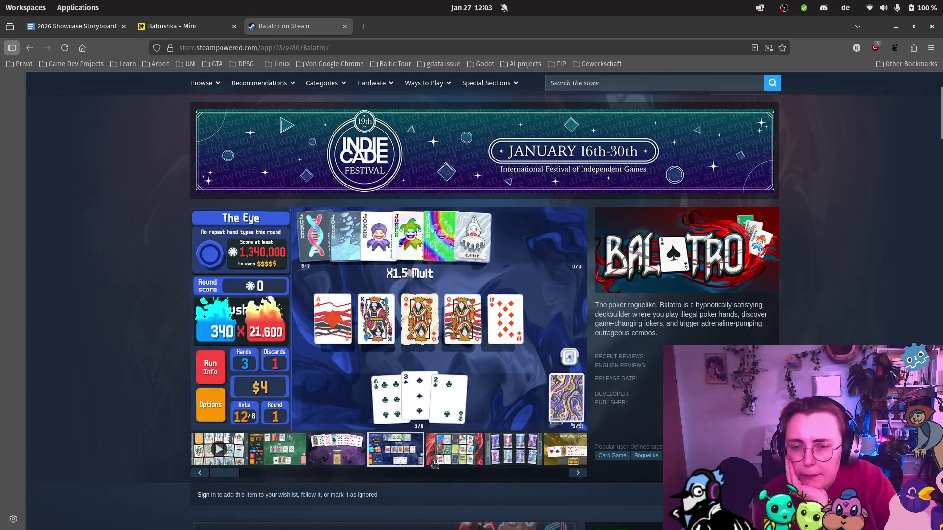
pyautogui.click(462, 466)
# View the Arcana packs, Shop, The Goad and Poker Hands screenshots, then close the Balatro tab
pyautogui.click(513, 461)
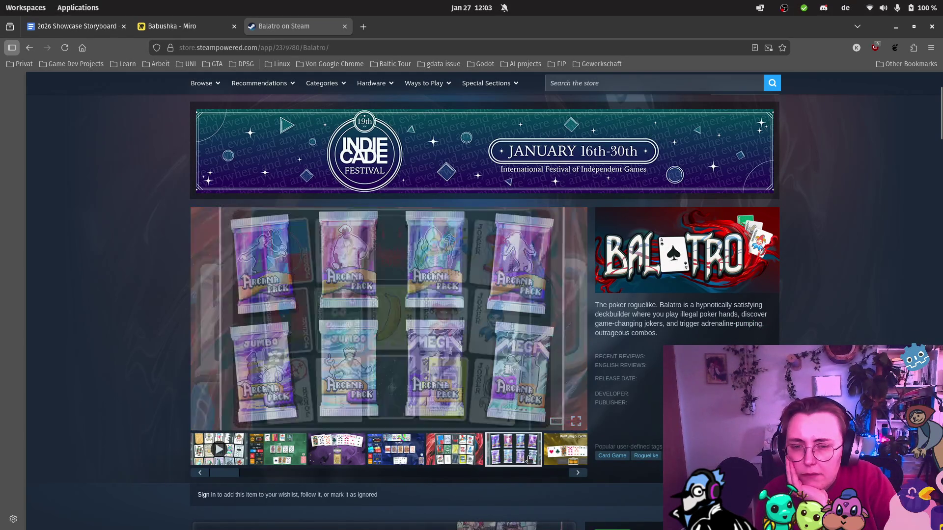
pyautogui.click(567, 461)
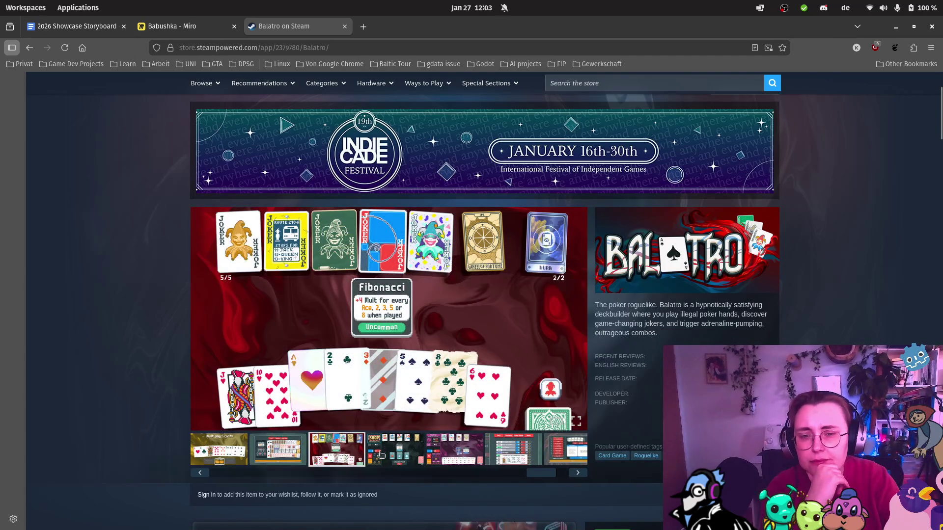
pyautogui.click(397, 454)
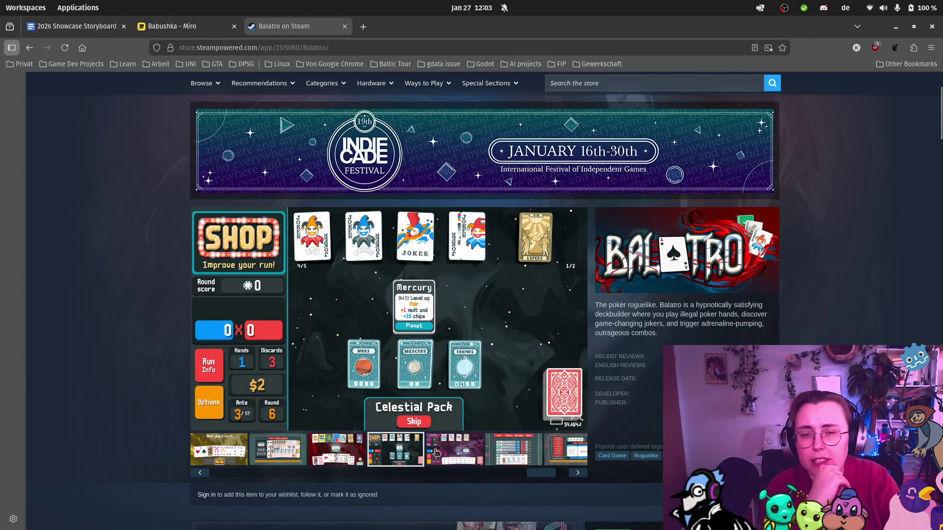
pyautogui.click(461, 454)
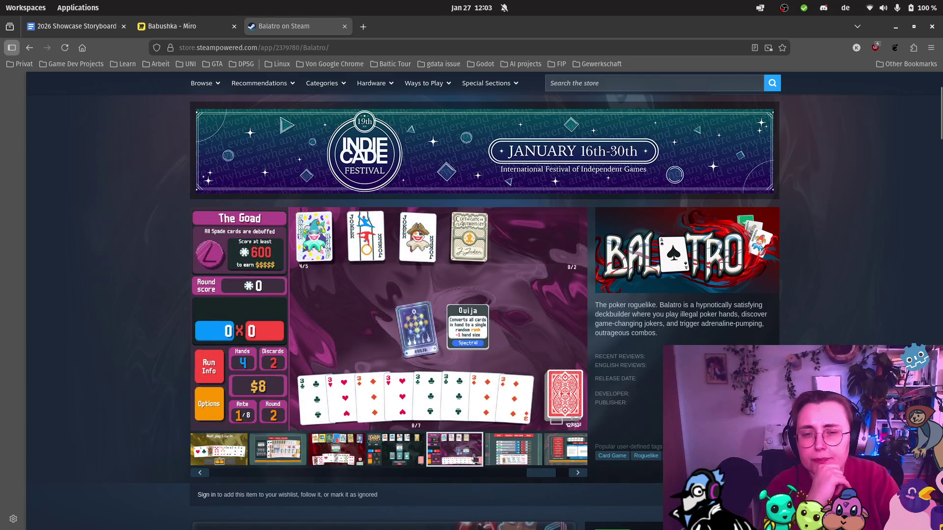
pyautogui.click(504, 460)
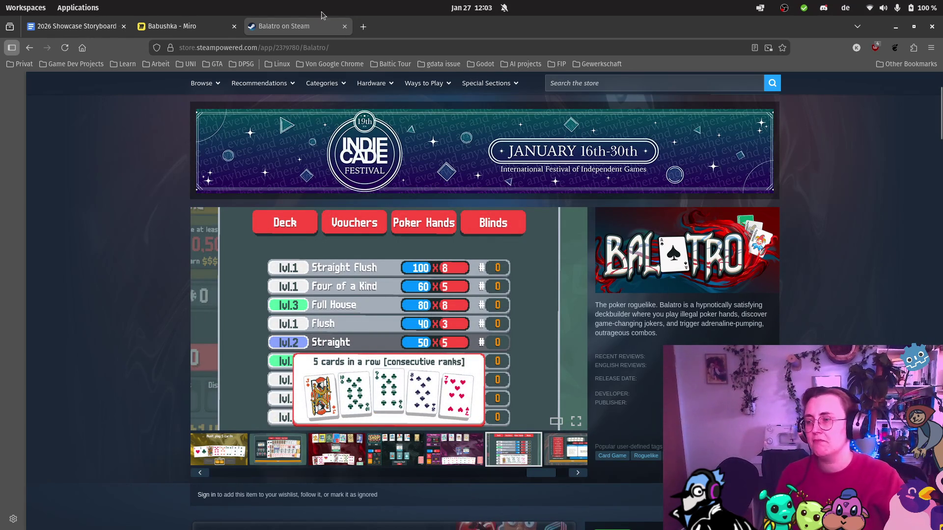
pyautogui.click(345, 27)
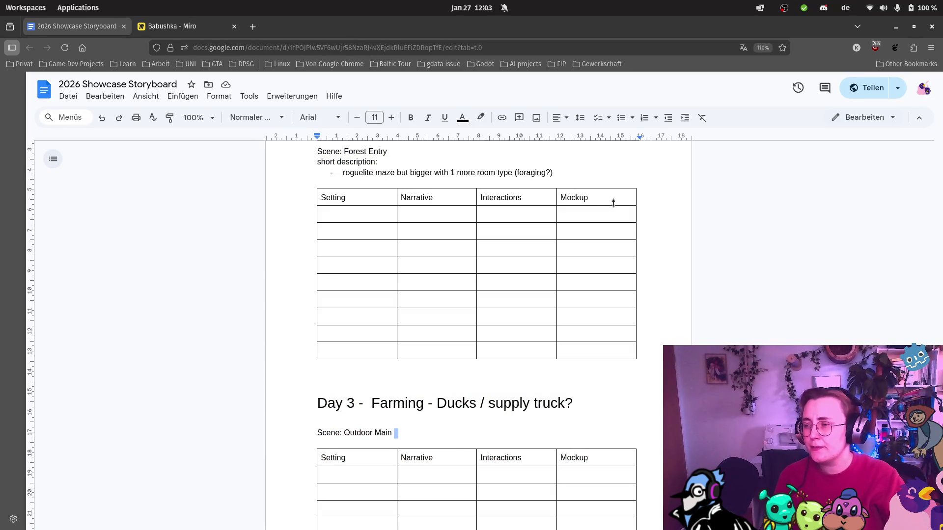
pyautogui.scroll(-2, 569, 312)
pyautogui.scroll(10, 516, 316)
pyautogui.scroll(-4, 484, 316)
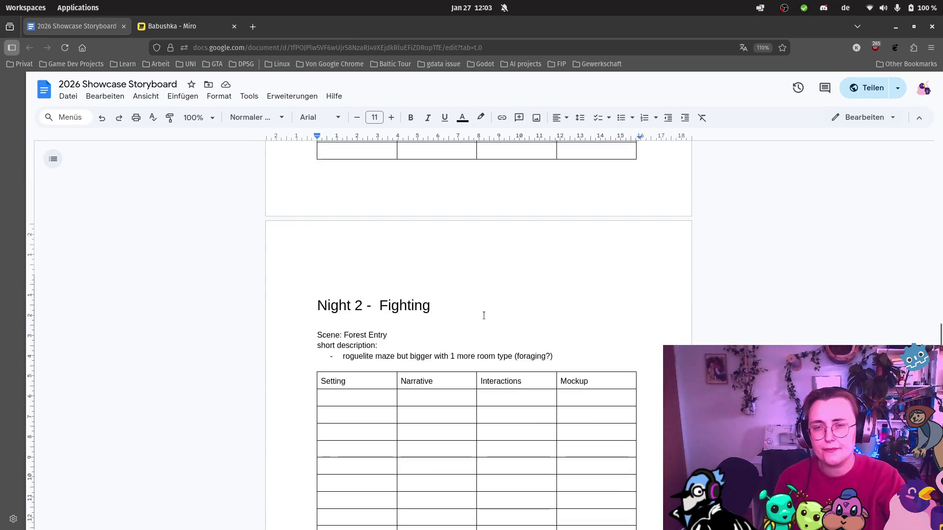
pyautogui.scroll(-3, 484, 315)
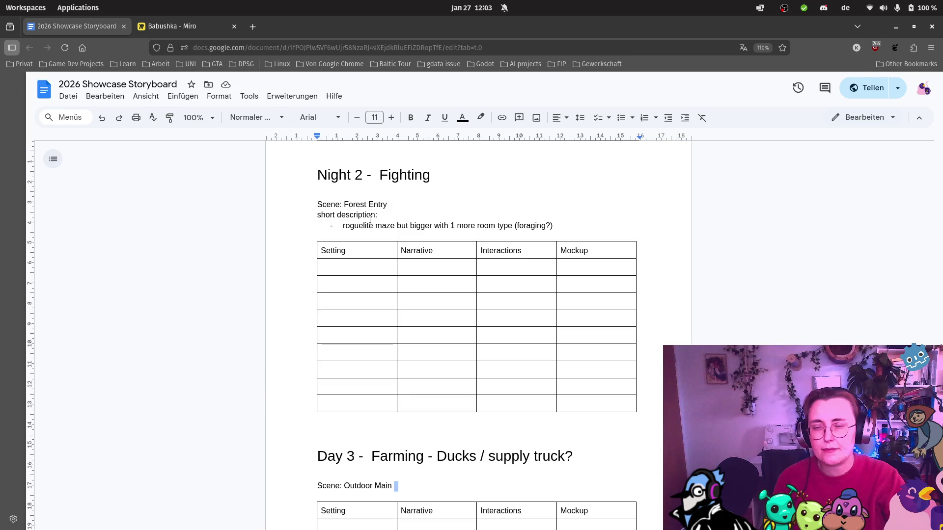
pyautogui.scroll(10, 445, 221)
pyautogui.scroll(15, 444, 247)
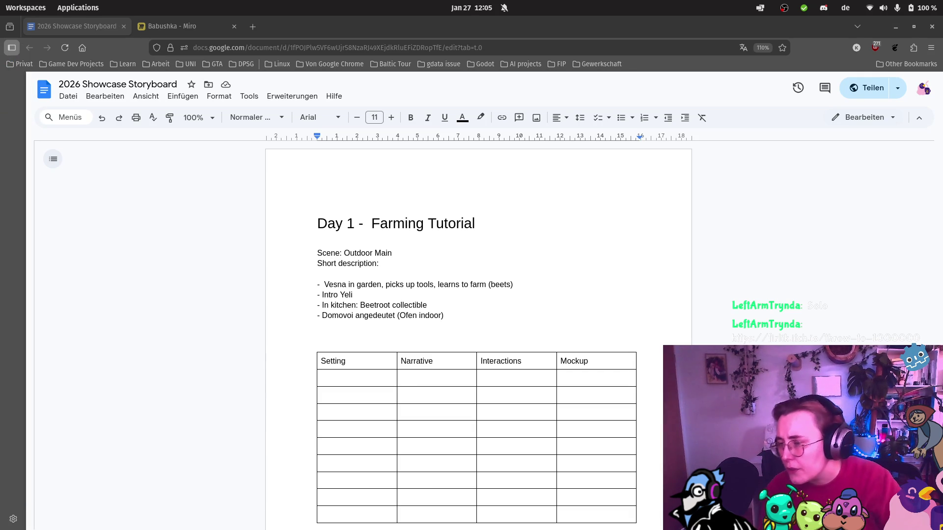
# Load firlik.itch.io in a new browser tab
pyautogui.click(254, 27)
pyautogui.write('firli')
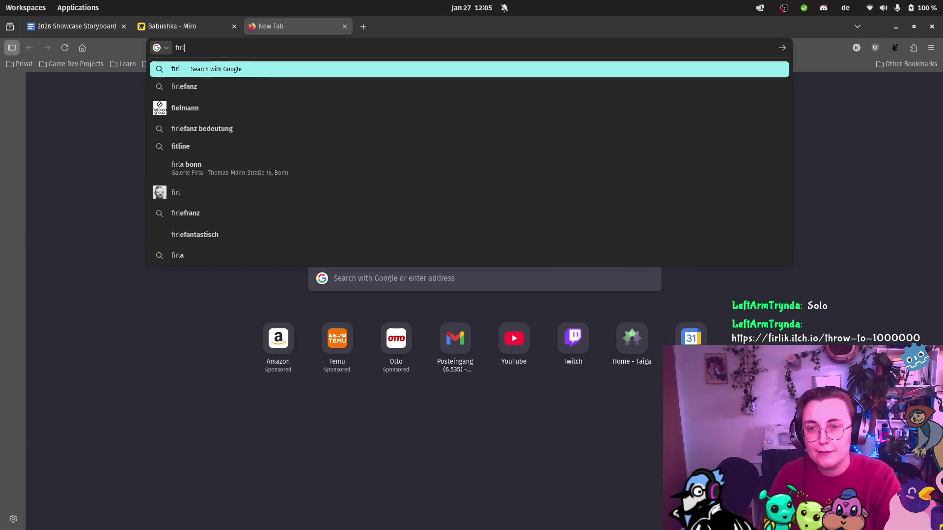
pyautogui.write('k.')
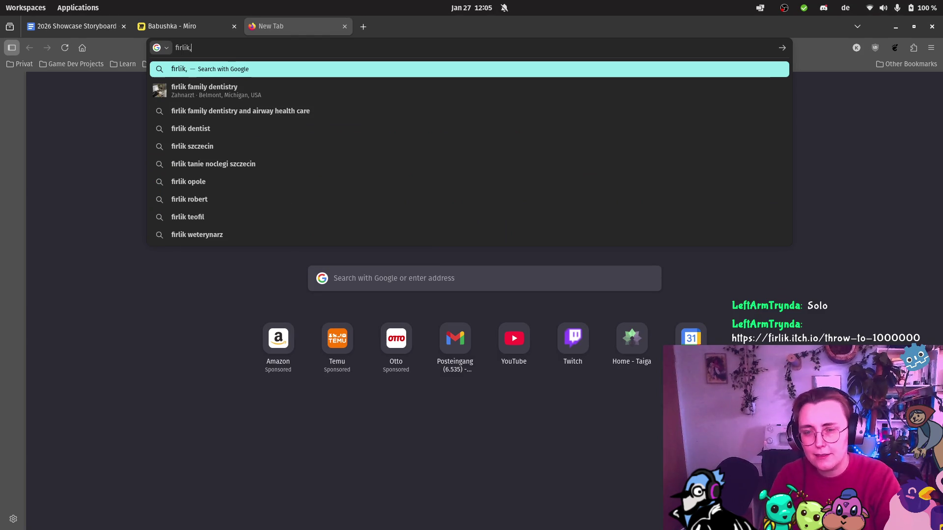
pyautogui.write('itch.io')
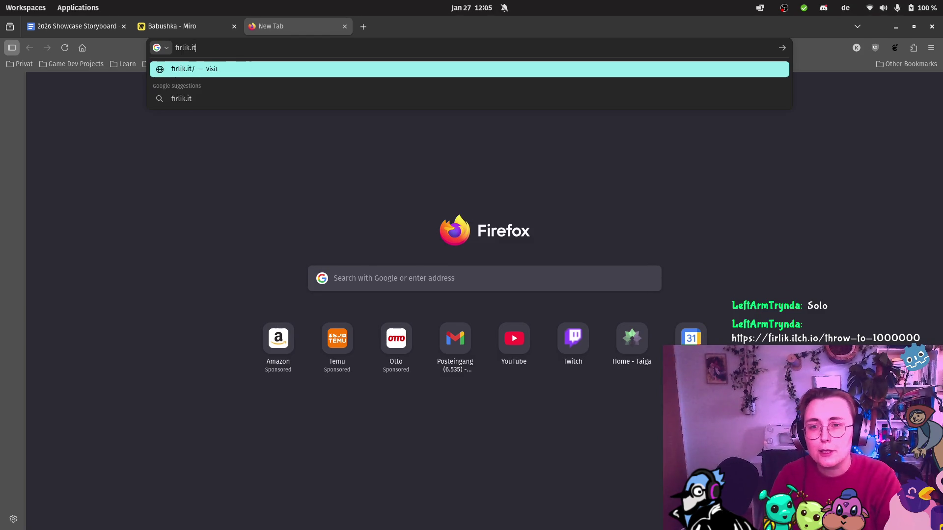
pyautogui.press('Return')
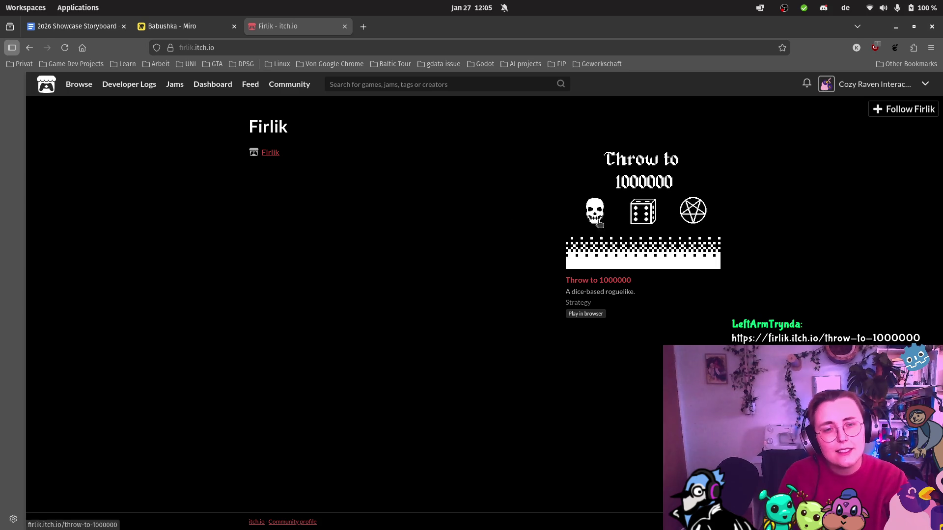
pyautogui.click(269, 153)
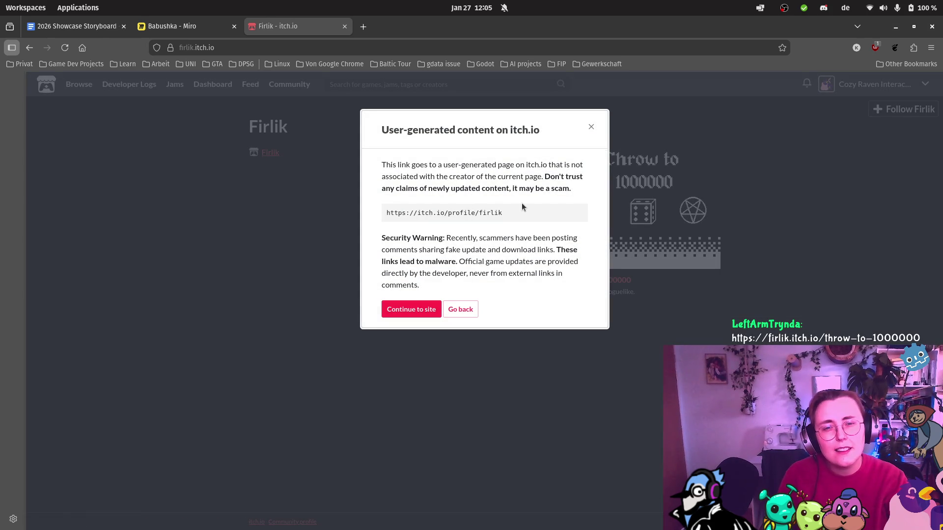
pyautogui.click(417, 309)
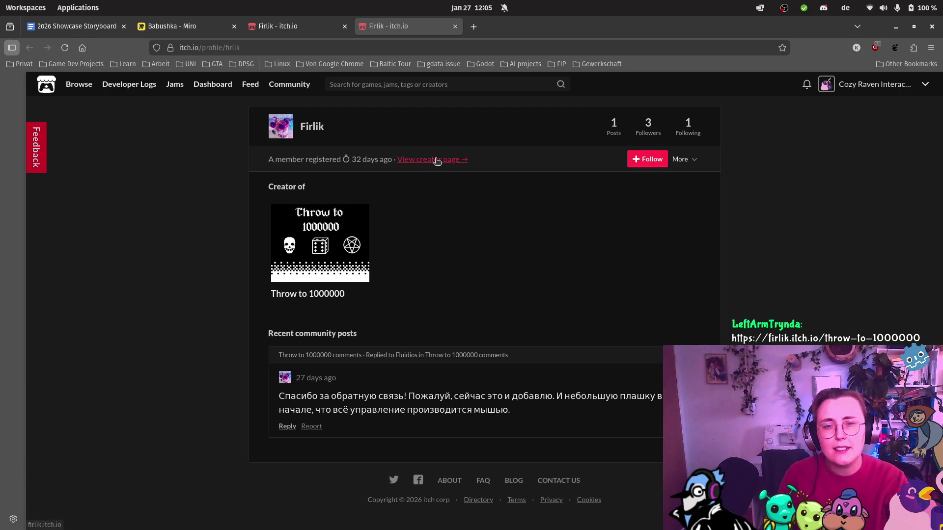
pyautogui.click(463, 161)
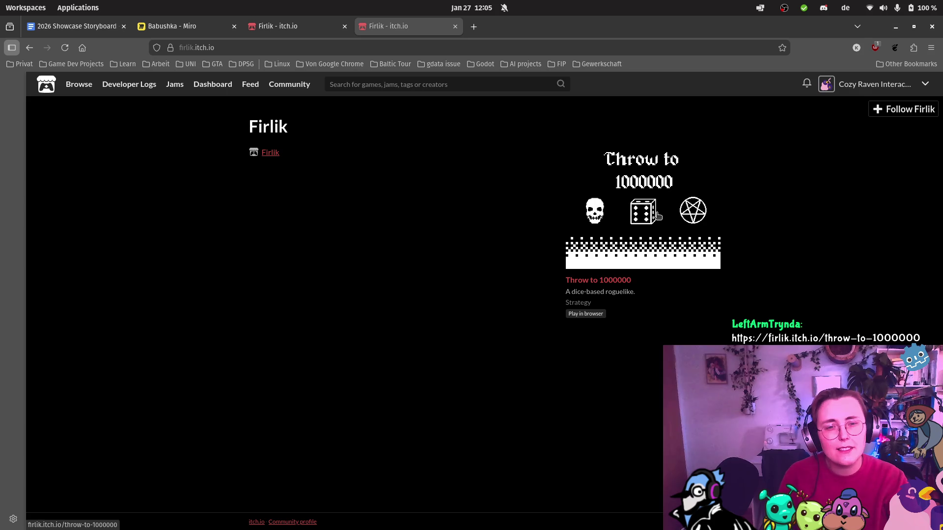
pyautogui.click(600, 278)
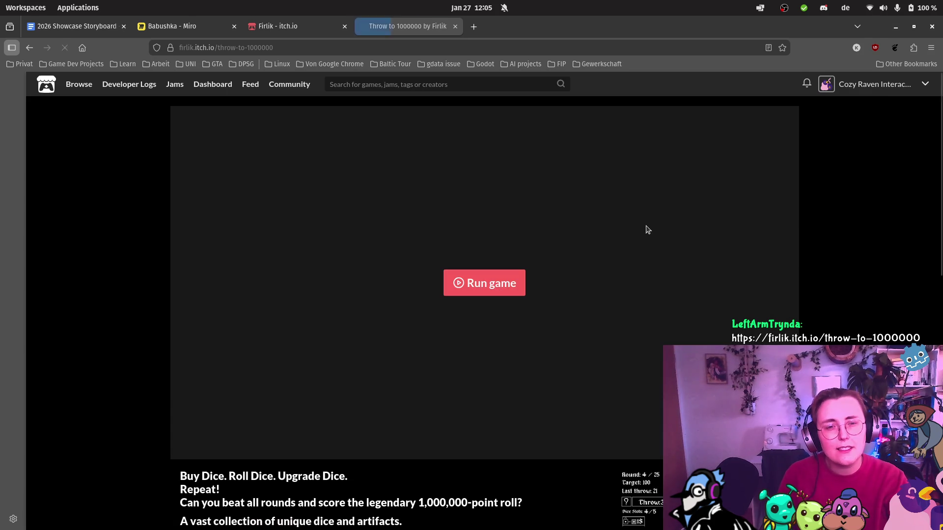
# Read the Throw to 1000000 description and comments, then enlarge the first two screenshots
pyautogui.scroll(-6, 532, 312)
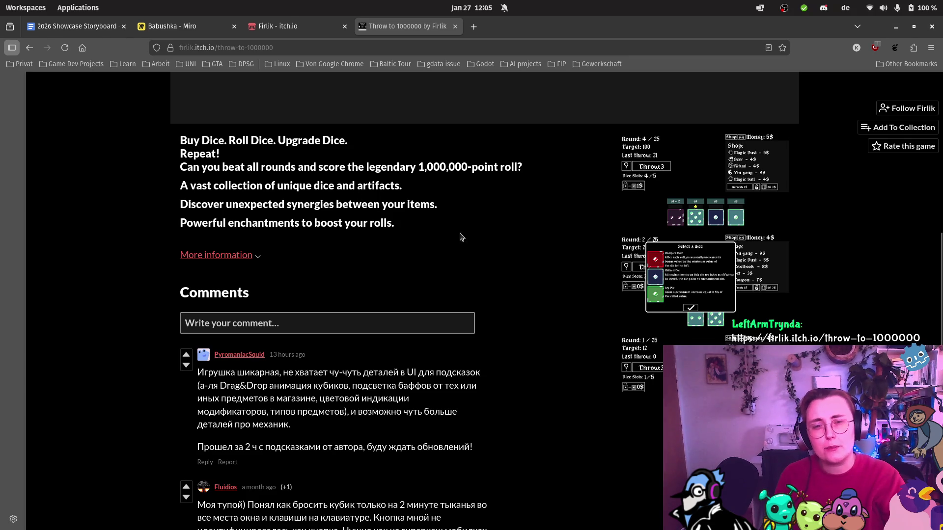
pyautogui.scroll(-4, 511, 244)
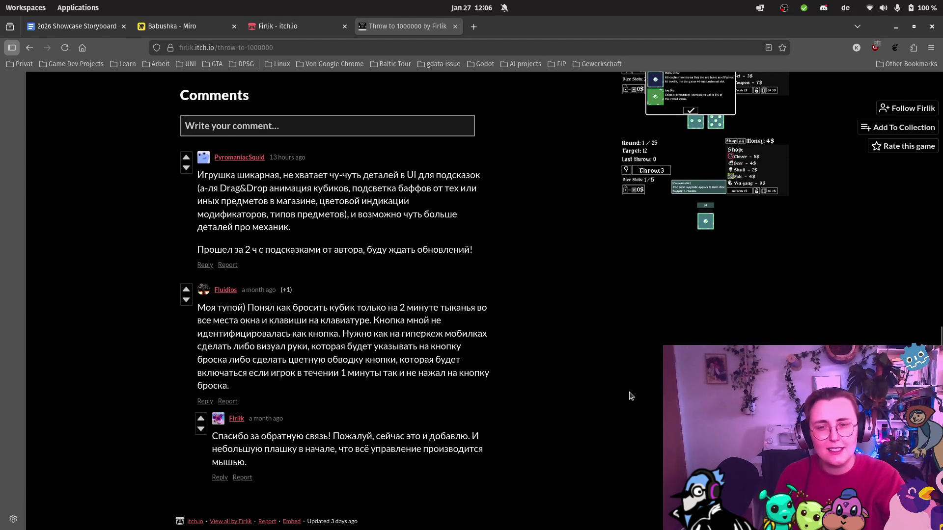
pyautogui.scroll(4, 615, 395)
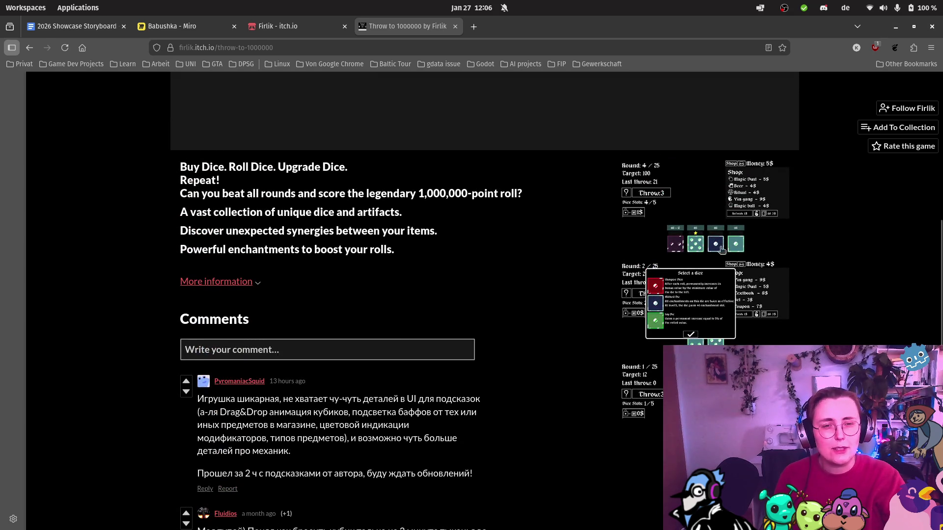
pyautogui.click(713, 230)
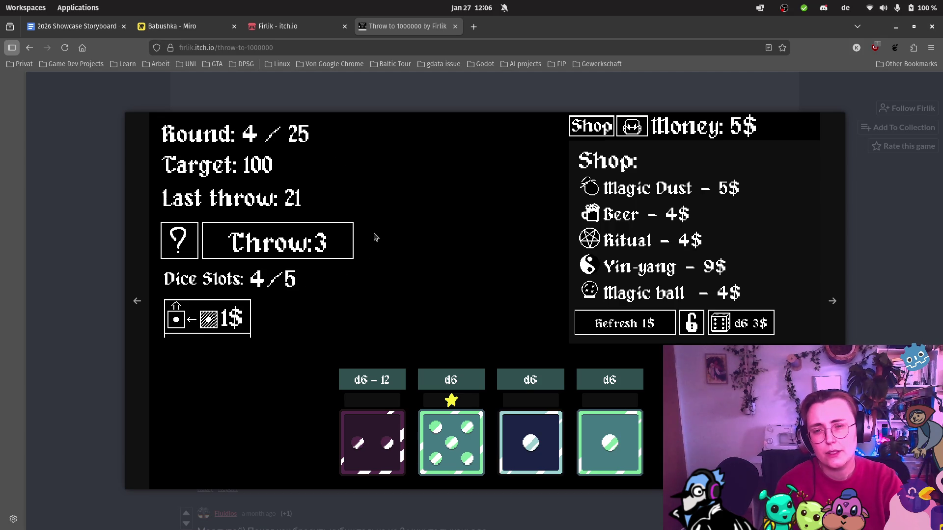
pyautogui.click(830, 300)
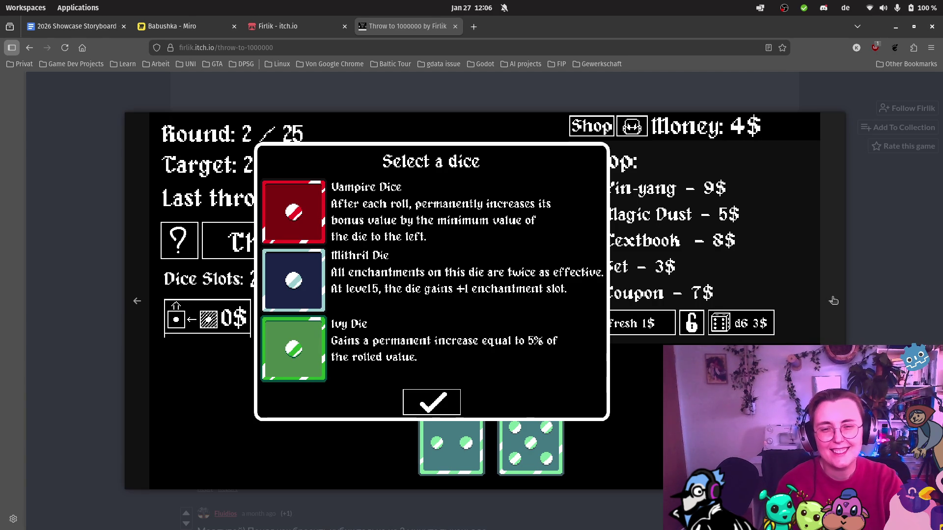
# Browse two more screenshots and close the Firlik - itch.io tab
pyautogui.click(833, 301)
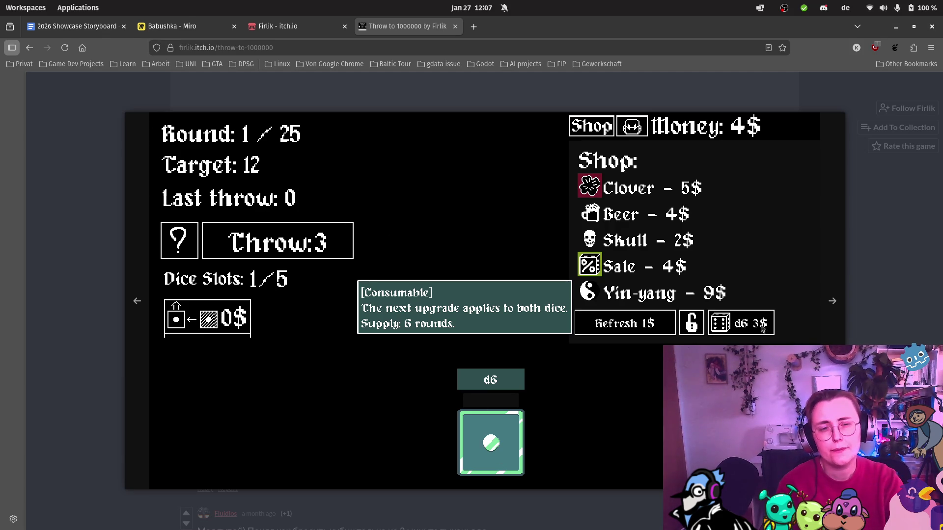
pyautogui.click(833, 304)
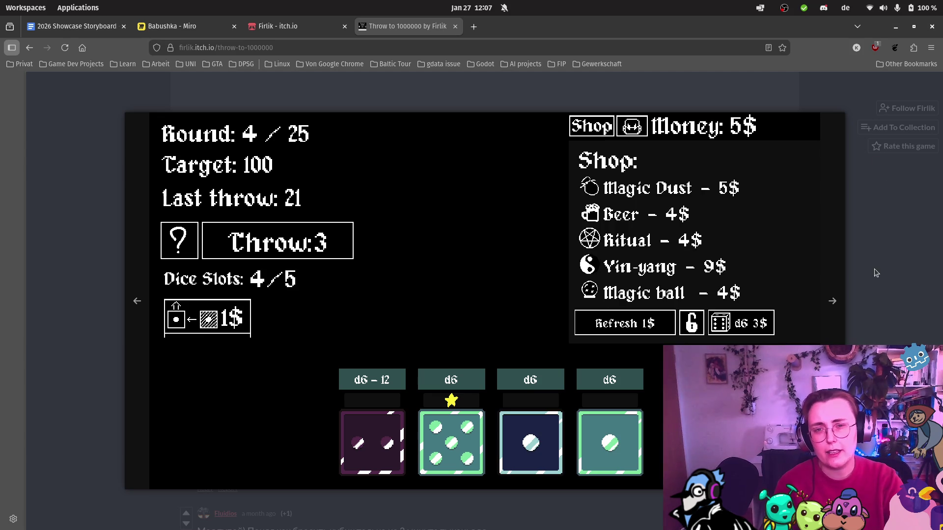
pyautogui.click(345, 26)
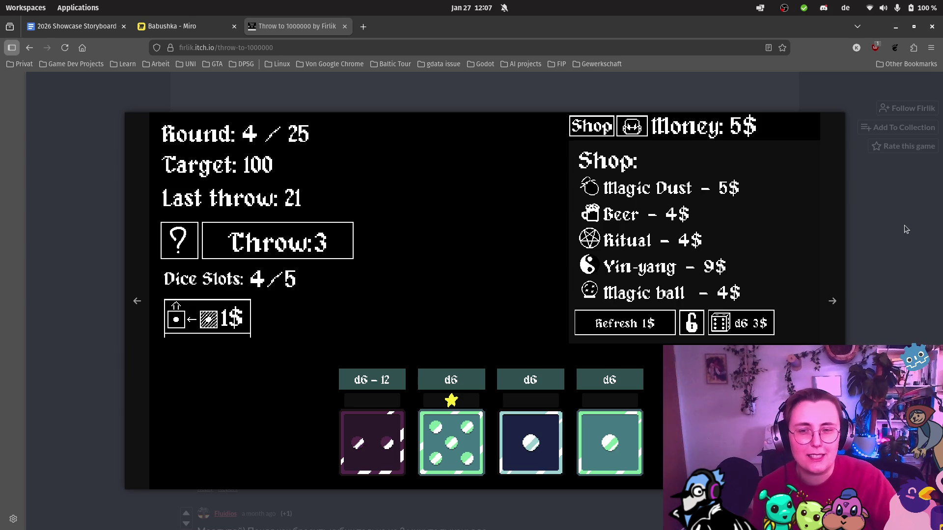
# Close the screenshot viewer, check the comments, and close the game tab to reach the Miro board
pyautogui.click(893, 240)
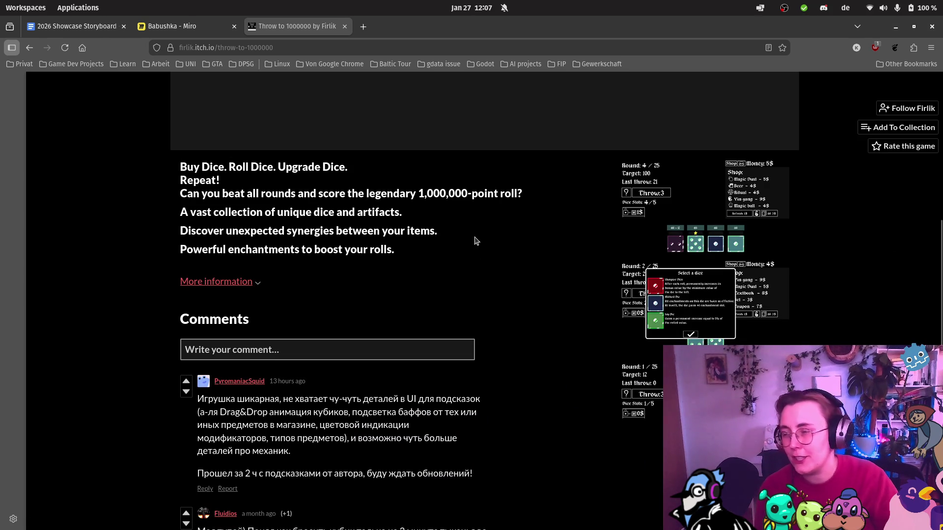
pyautogui.scroll(2, 531, 252)
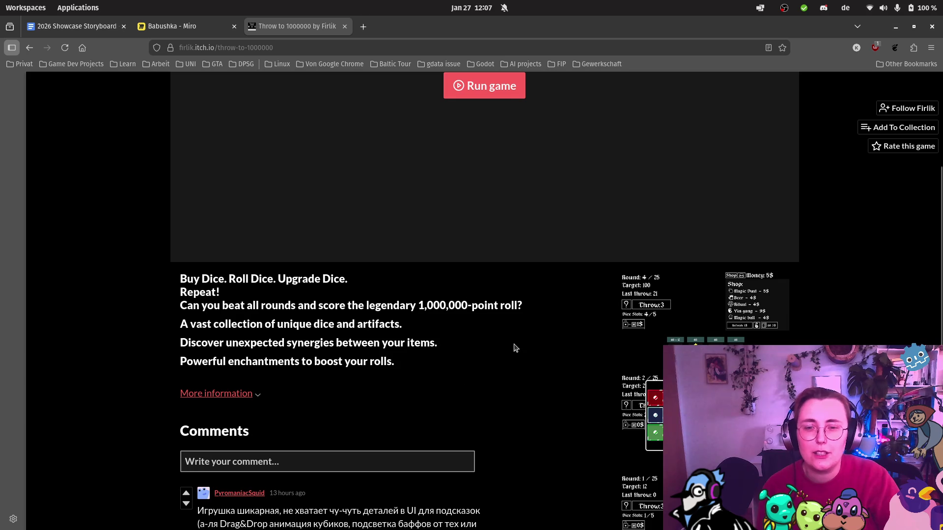
pyautogui.scroll(3, 486, 380)
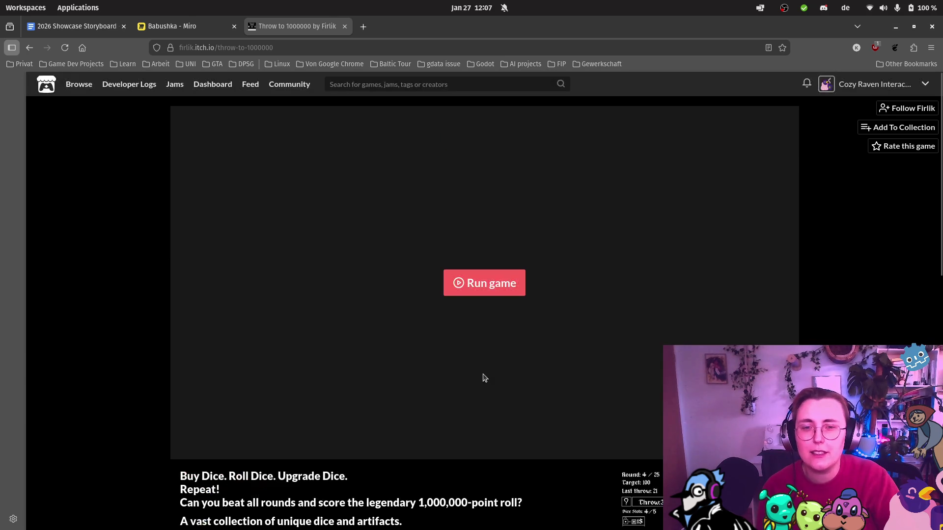
pyautogui.scroll(-8, 625, 353)
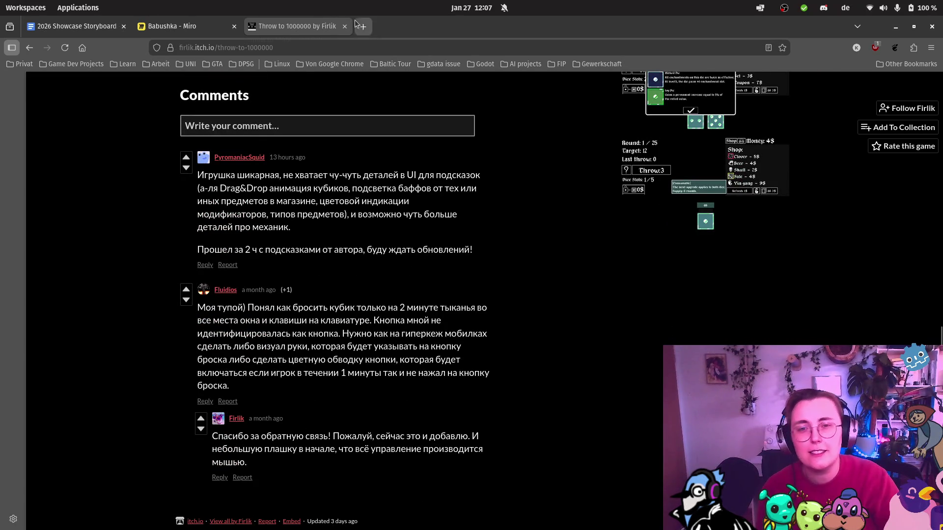
pyautogui.click(344, 29)
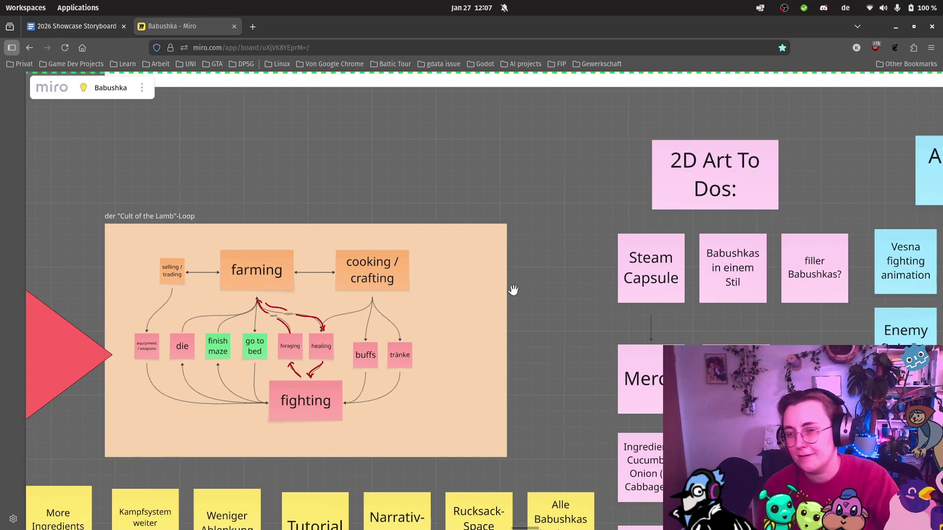
pyautogui.scroll(-2, 513, 290)
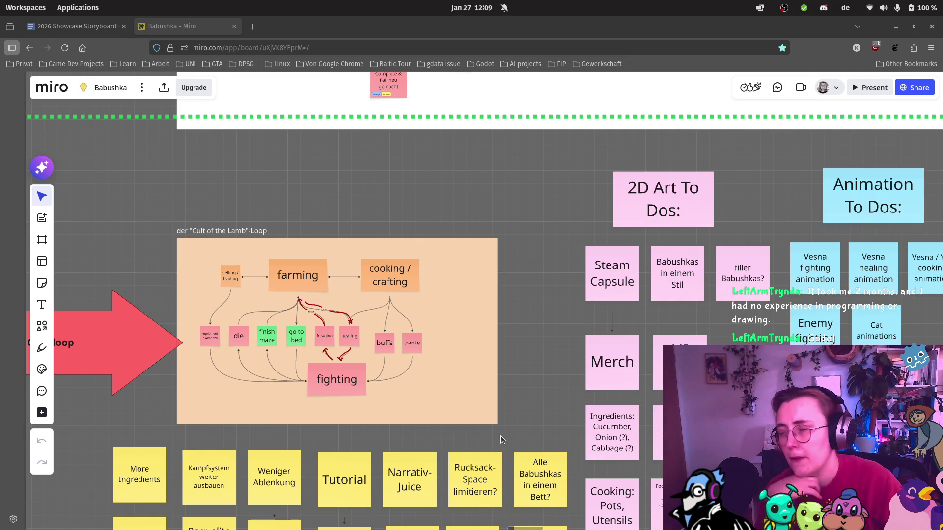
pyautogui.moveTo(2, 79)
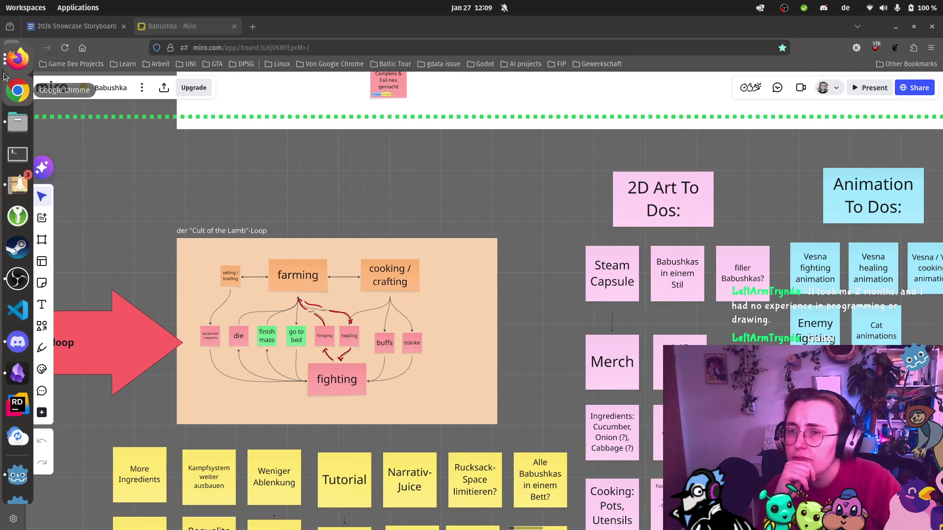
# Switch to the 2026 Showcase Storyboard document and scroll through it
pyautogui.click(18, 58)
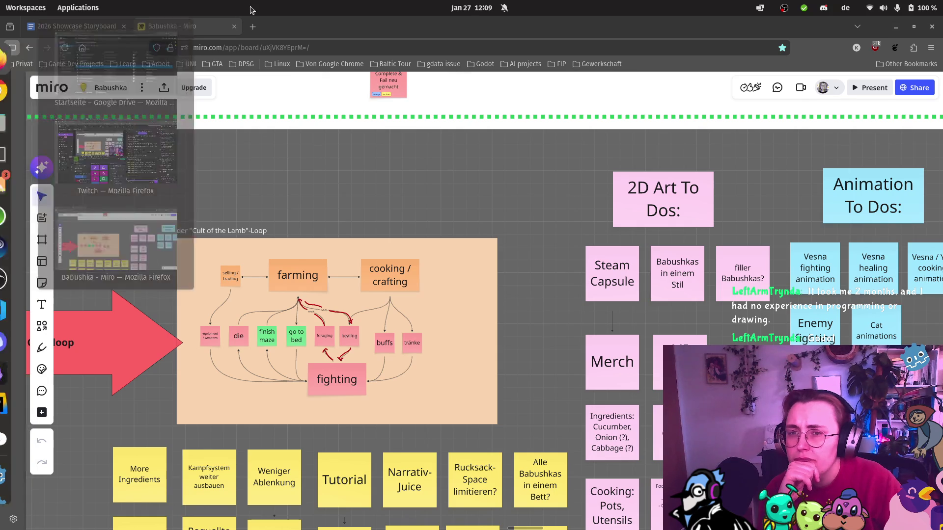
pyautogui.click(76, 26)
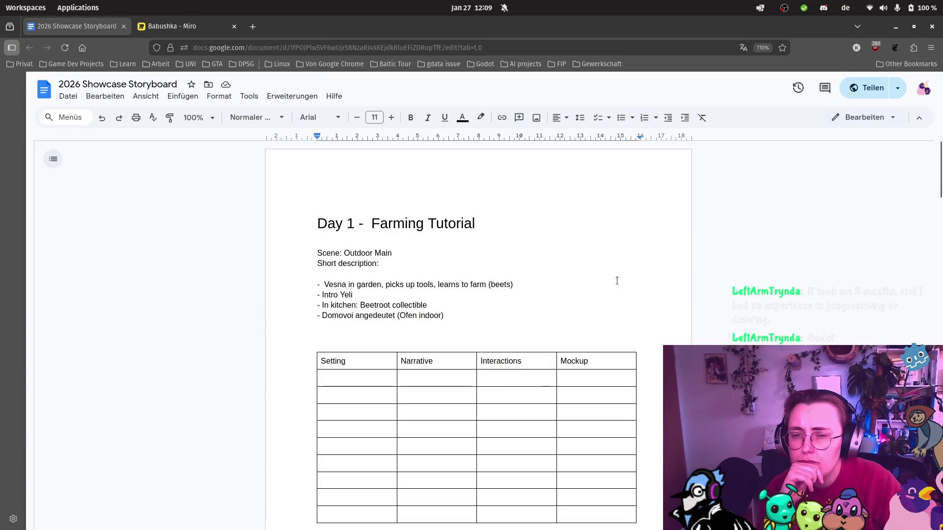
pyautogui.scroll(-4, 432, 265)
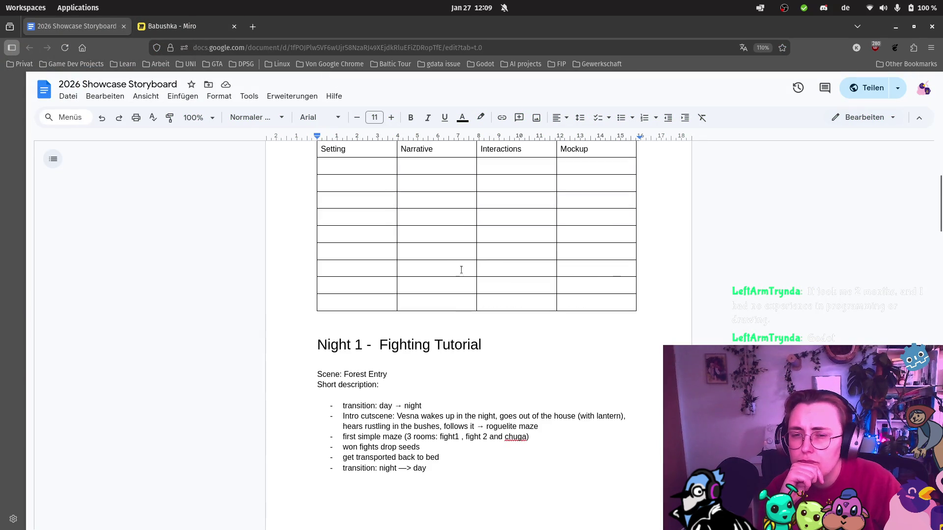
pyautogui.scroll(4, 471, 265)
pyautogui.scroll(1, 471, 265)
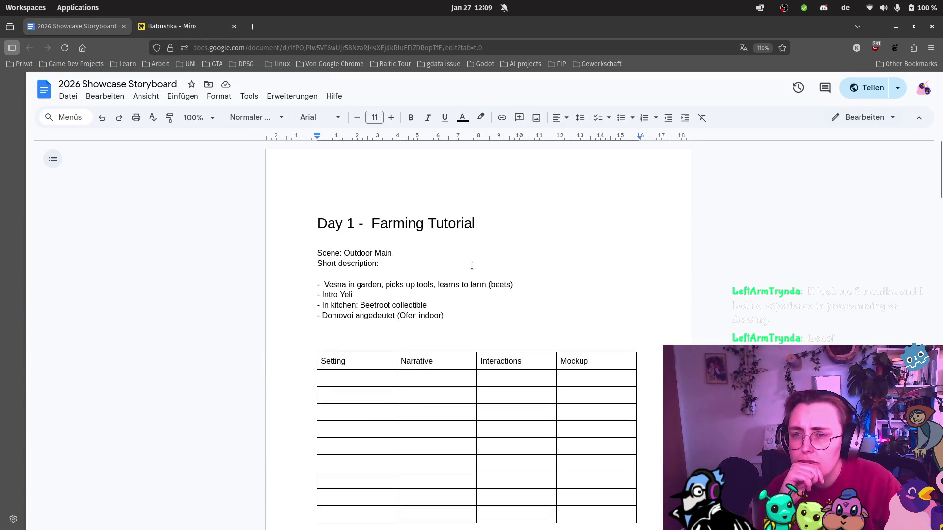
# Return to the Miro board and select the beet-field screenshot
pyautogui.click(190, 26)
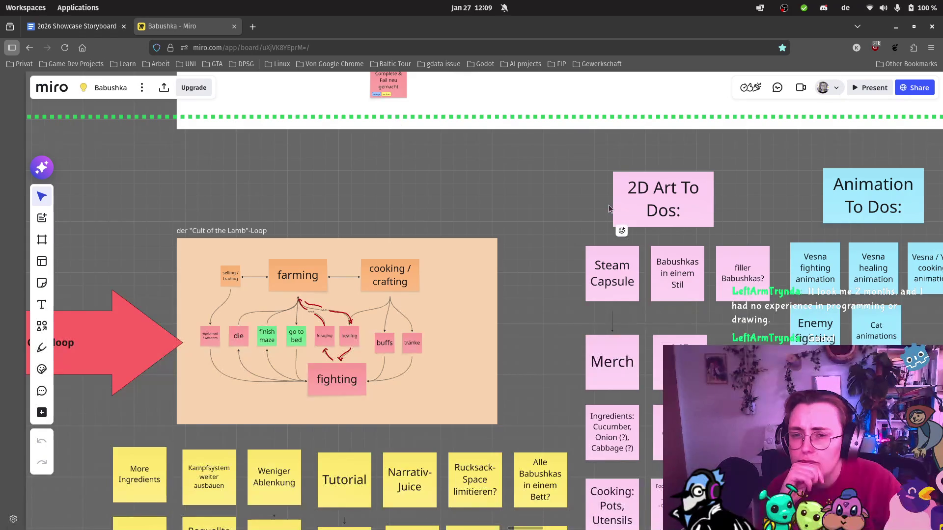
pyautogui.scroll(-5, 609, 209)
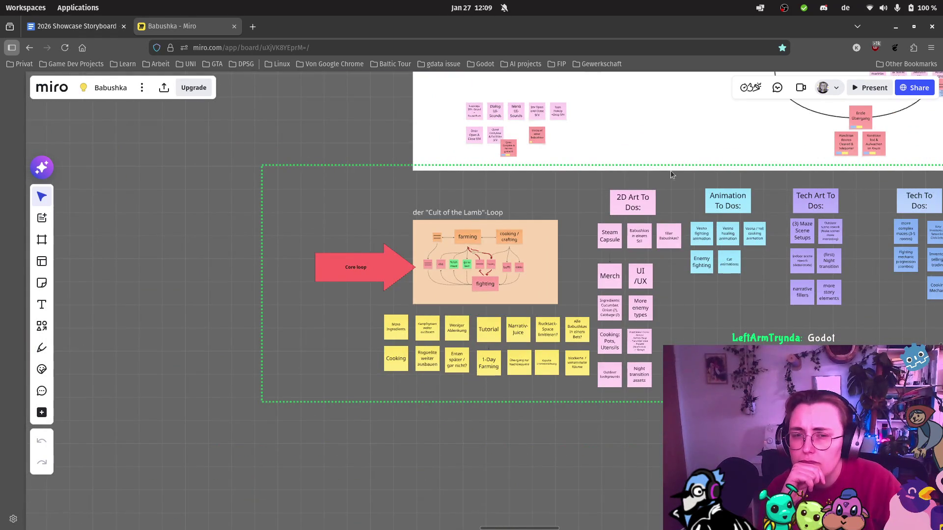
pyautogui.scroll(5, 686, 208)
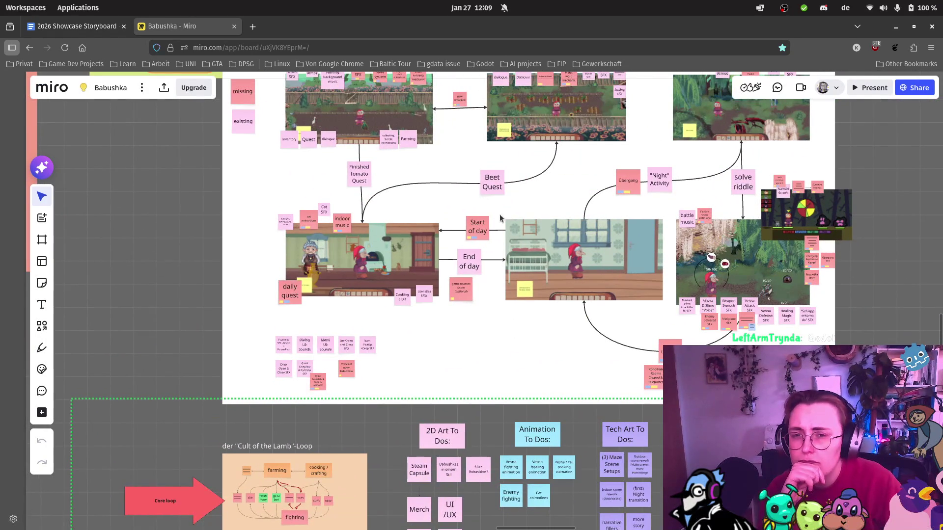
pyautogui.scroll(5, 459, 200)
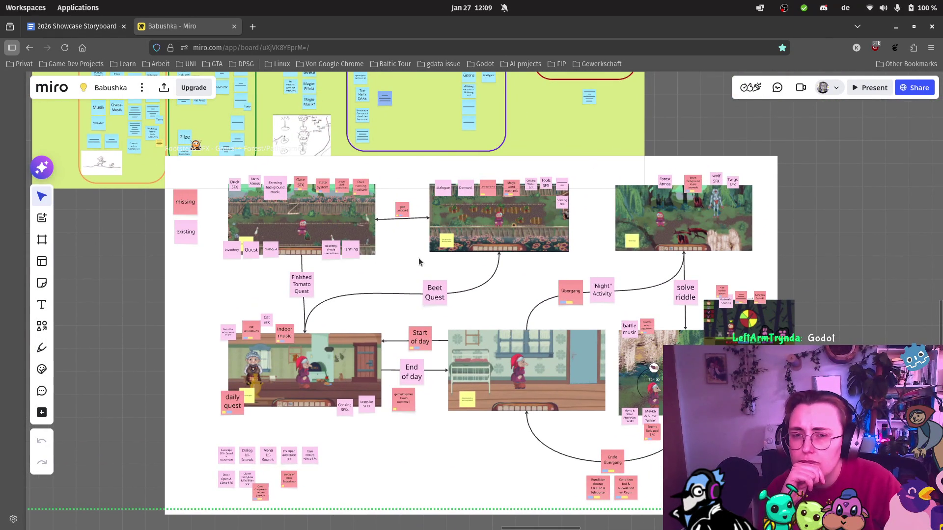
pyautogui.scroll(10, 543, 211)
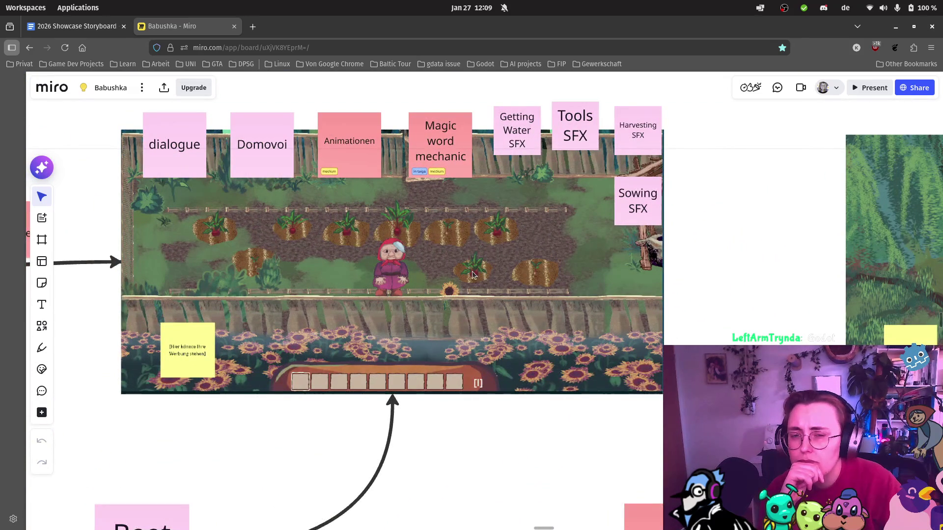
pyautogui.click(475, 274)
# Pan around the screenshot storyboard, then return to the 2026 Showcase Storyboard document
pyautogui.scroll(-10, 475, 274)
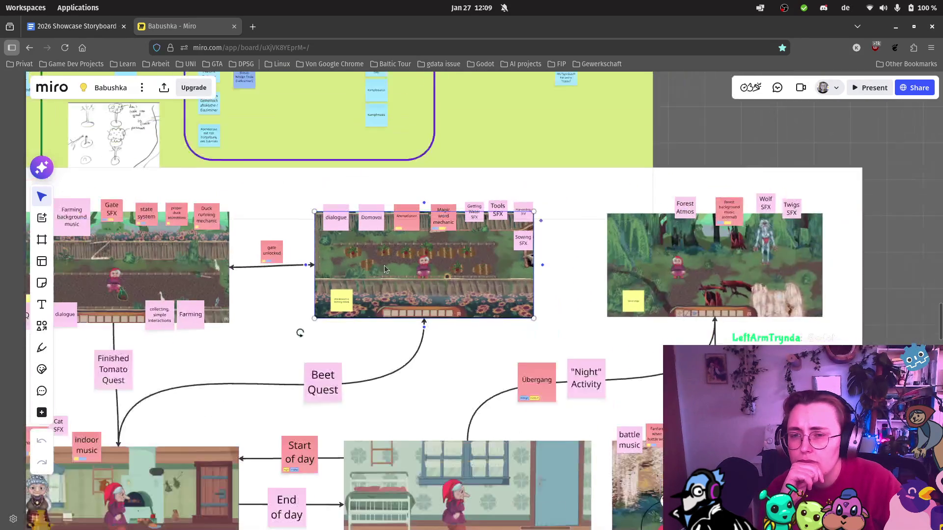
pyautogui.hscroll(-3, 479, 196)
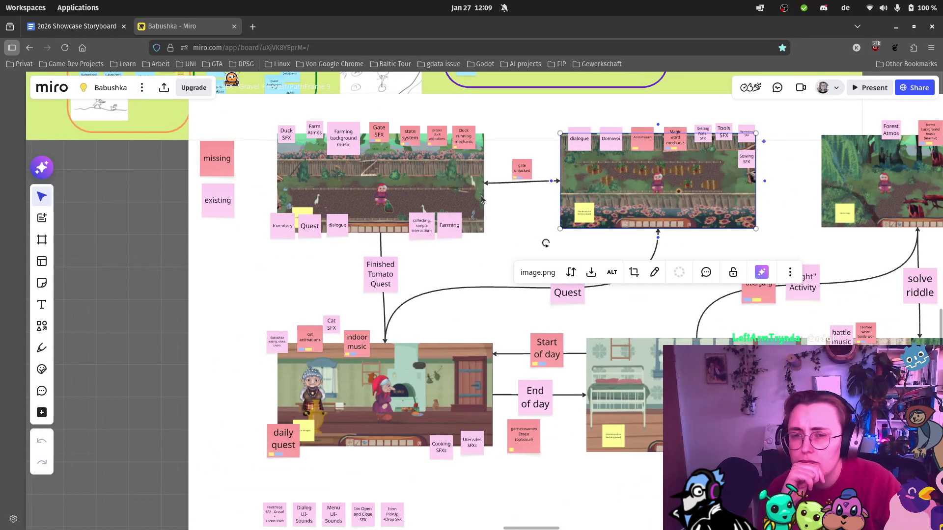
pyautogui.scroll(5, 384, 152)
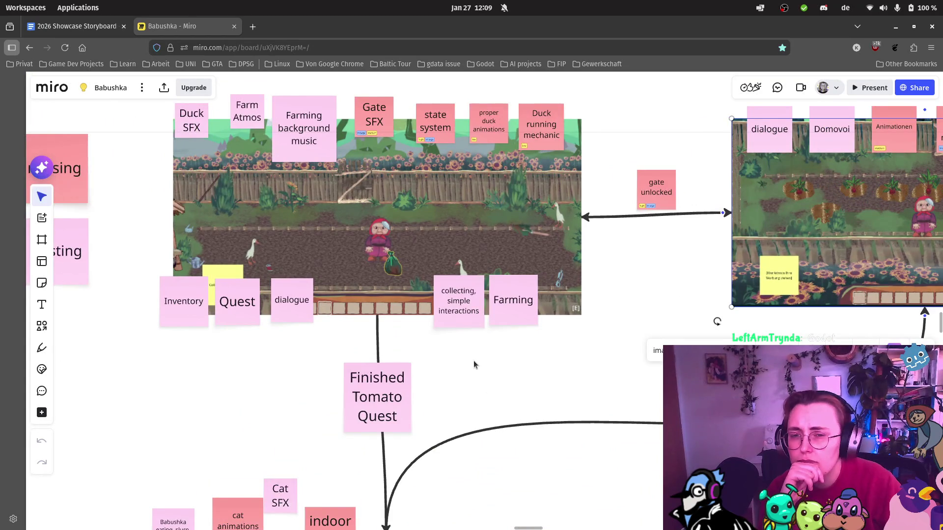
pyautogui.scroll(-6, 484, 351)
pyautogui.scroll(-10, 488, 339)
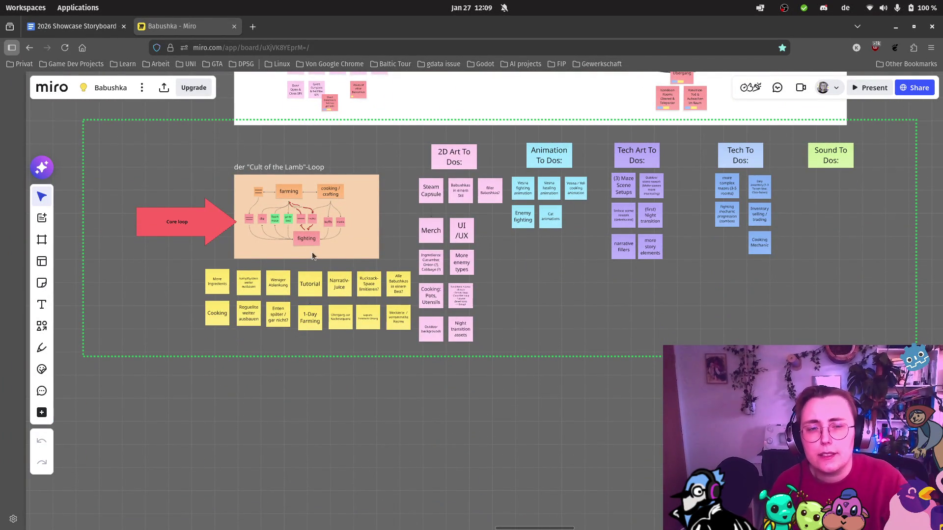
pyautogui.click(99, 26)
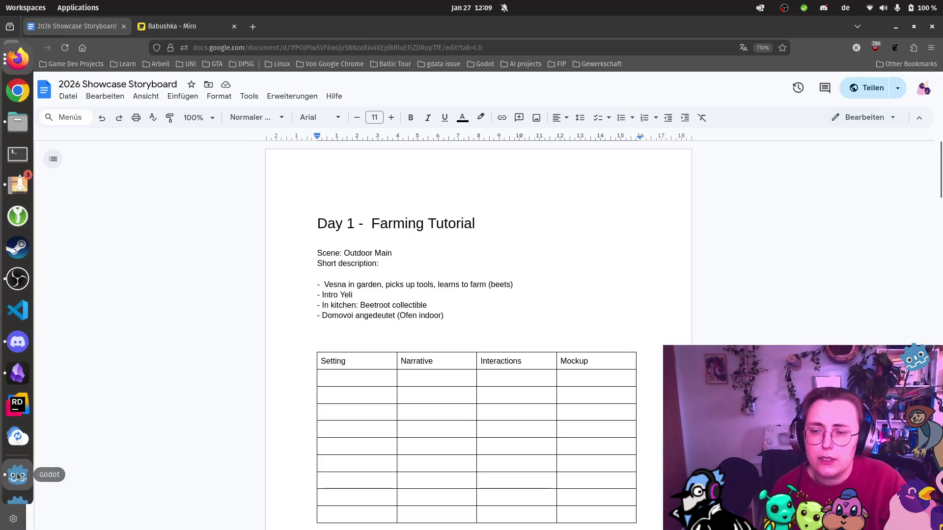
# Bring Godot forward and switch to the Babushka project showing scene_farm_outside_2d
pyautogui.click(17, 476)
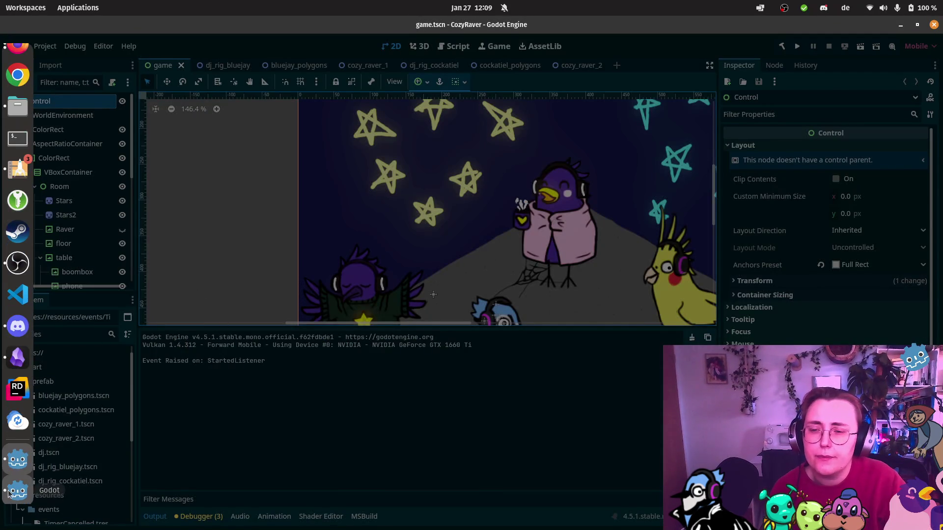
pyautogui.click(15, 459)
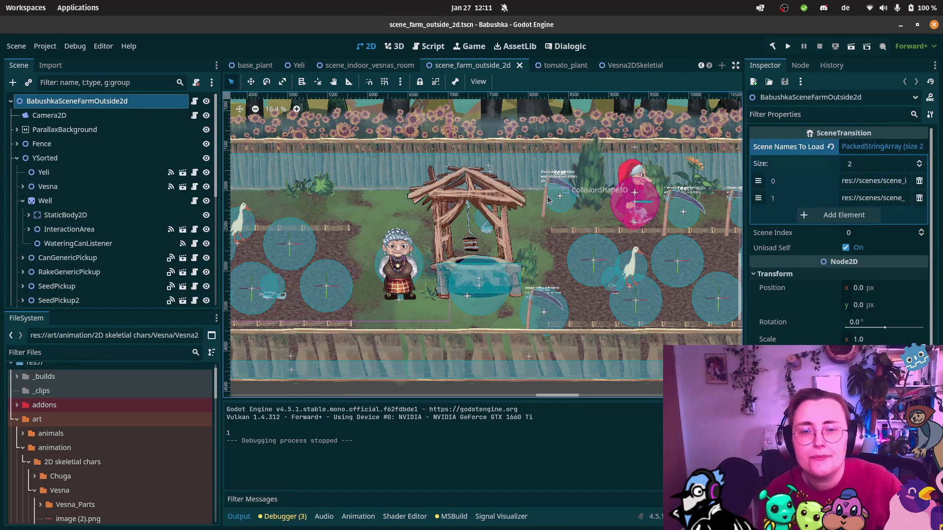
# Pan the farm scene viewport, then bring up SceneTransition.cs in the Rider code editor
pyautogui.hscroll(10, 688, 240)
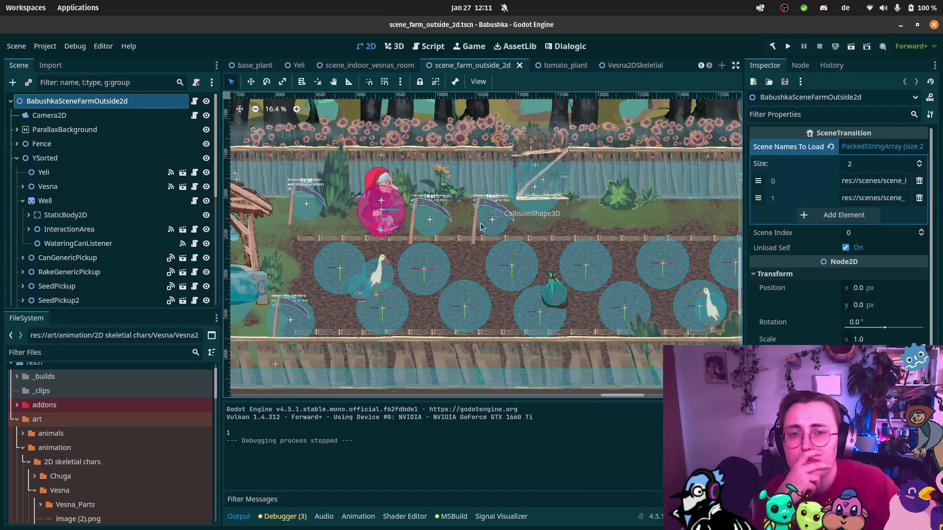
pyautogui.moveTo(2, 336)
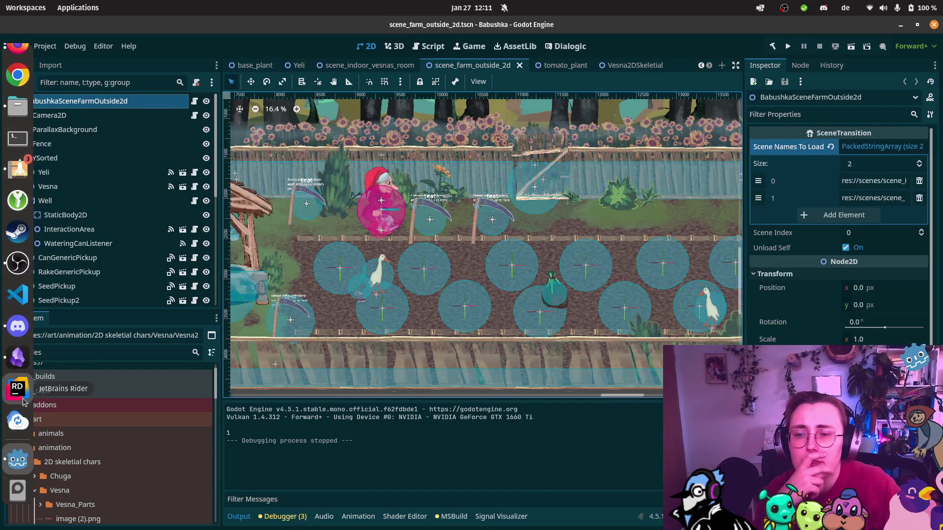
pyautogui.scroll(-1, 840, 234)
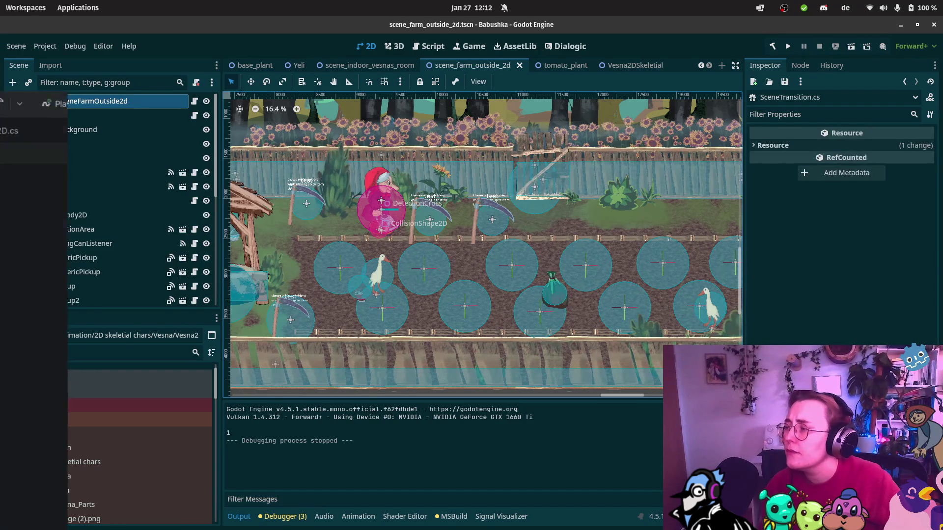
pyautogui.hotkey('alt', 'Tab')
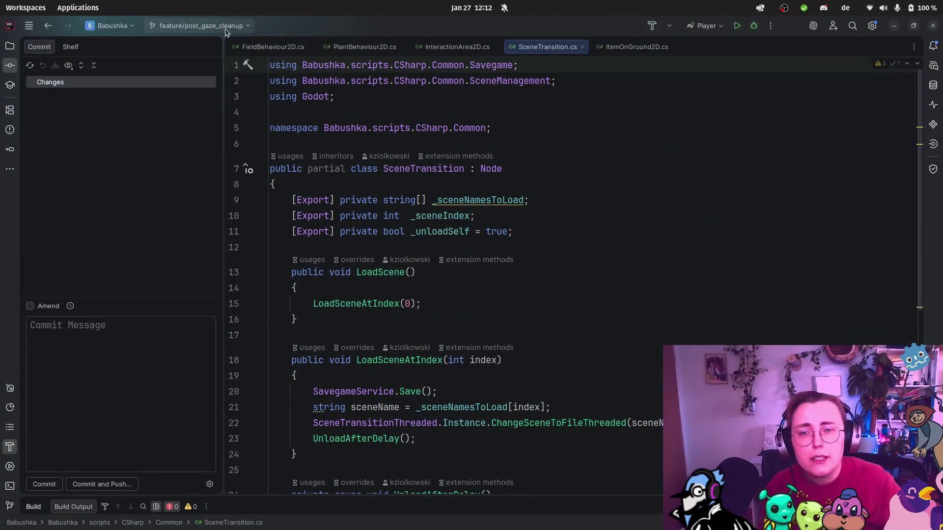